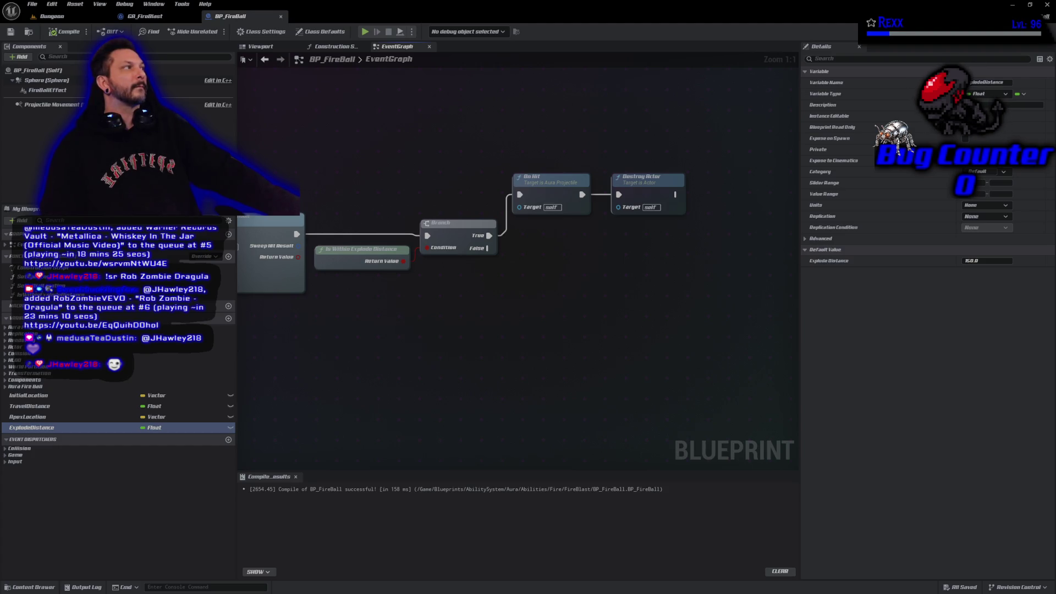
Launch a test play and walk through the dungeon, casting the fireball ring ability.
{"action": "left_click", "coordinate": [365, 31]}
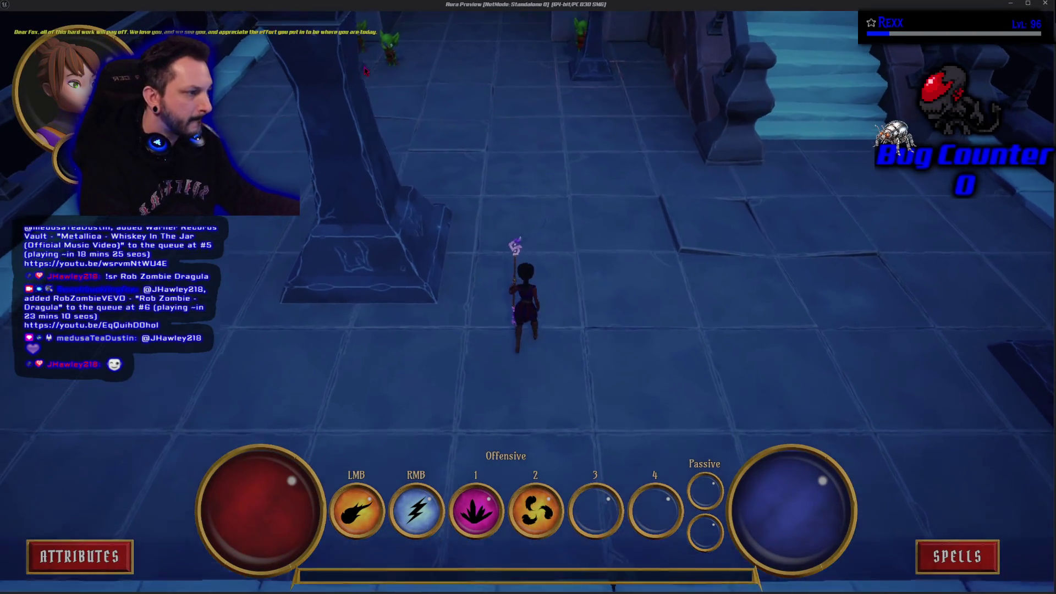
{"action": "key", "text": "w"}
{"action": "key", "text": "2"}
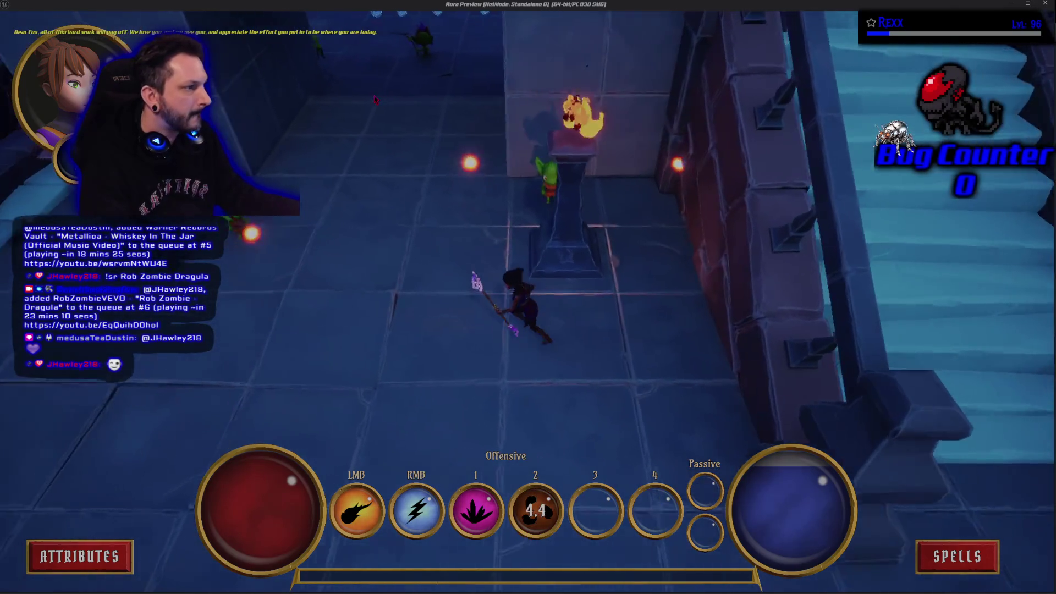
{"action": "key", "text": "w"}
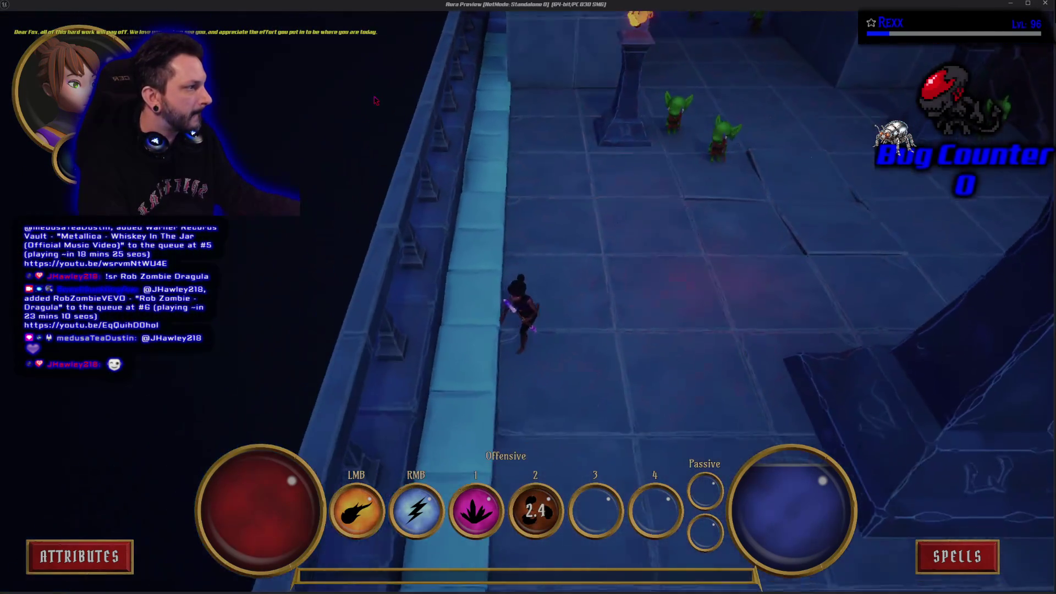
{"action": "key", "text": "w"}
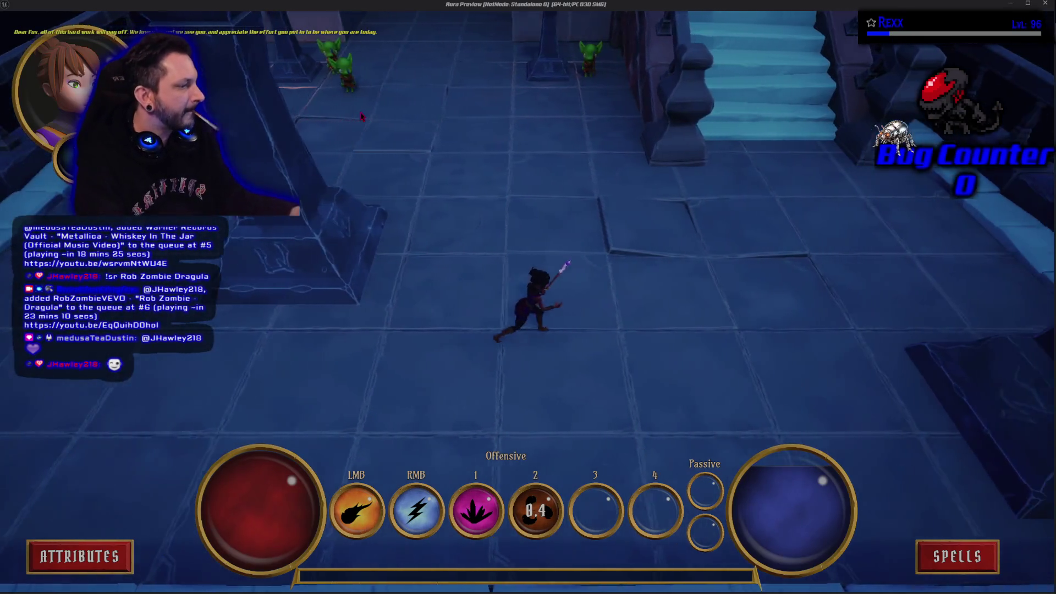
{"action": "key", "text": "2"}
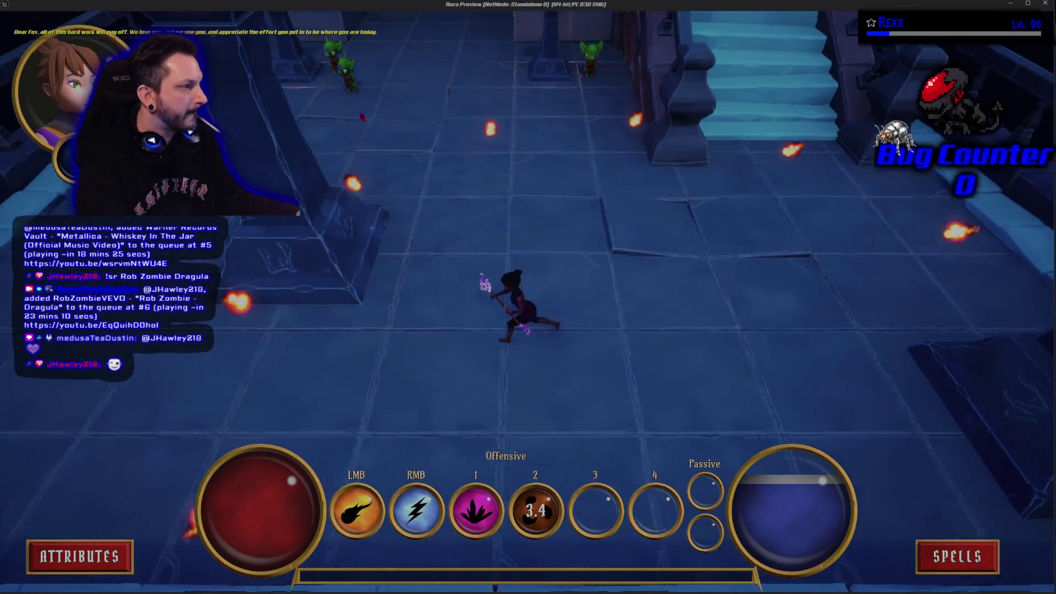
{"action": "key", "text": "w"}
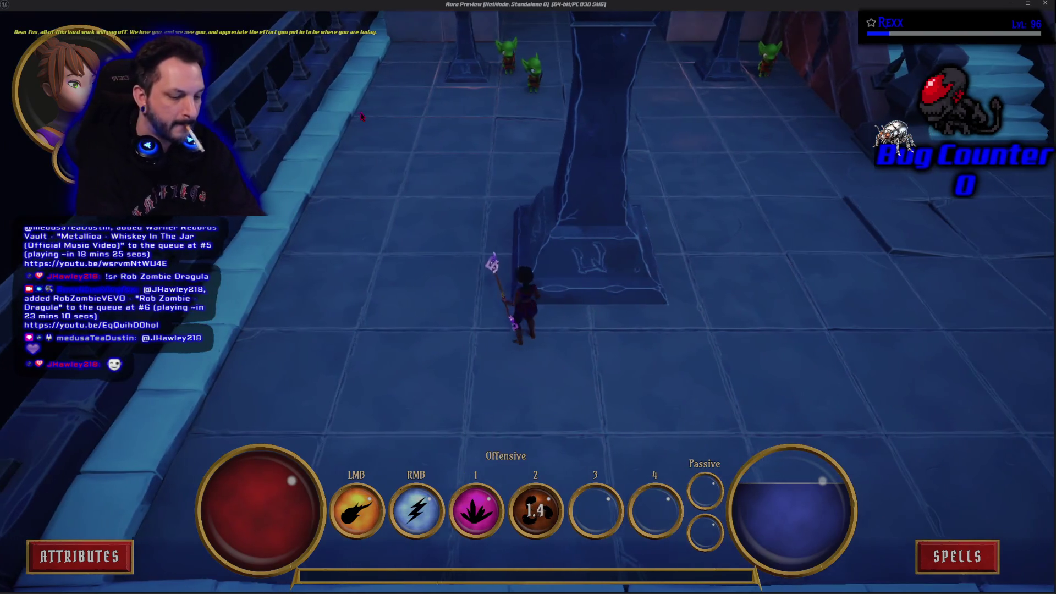
{"action": "key", "text": "d"}
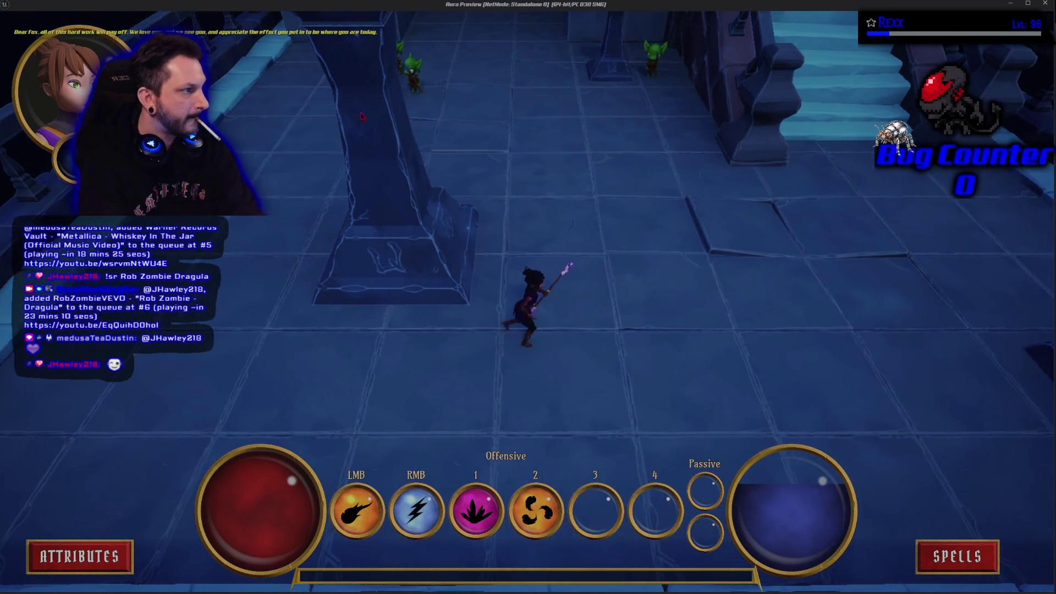
Cast the fireball ring along the corridor, end the play session, then switch to GitHub Desktop.
{"action": "key", "text": "2"}
{"action": "key", "text": "w"}
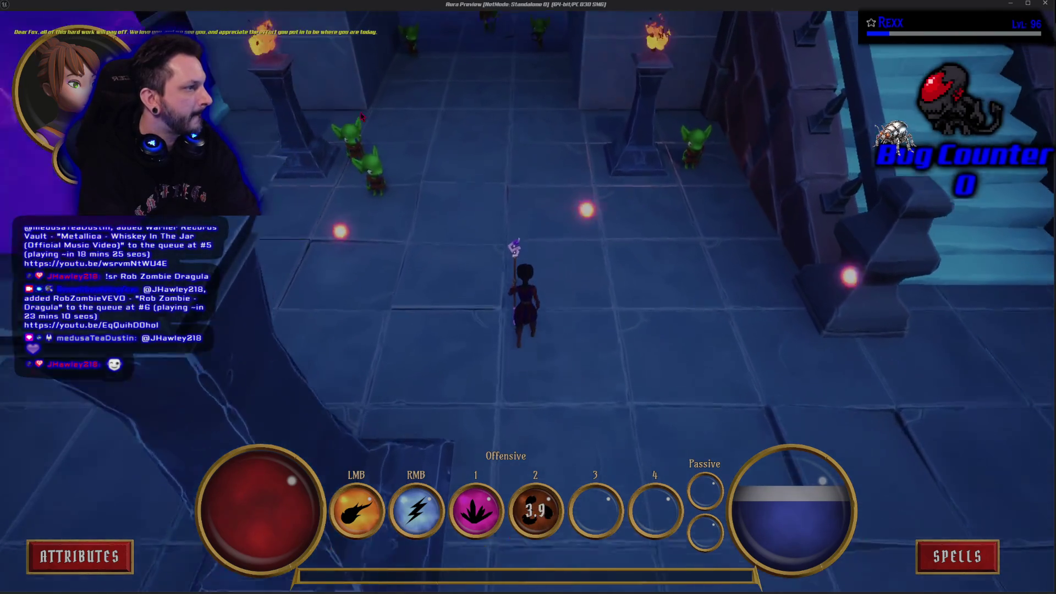
{"action": "key", "text": "s"}
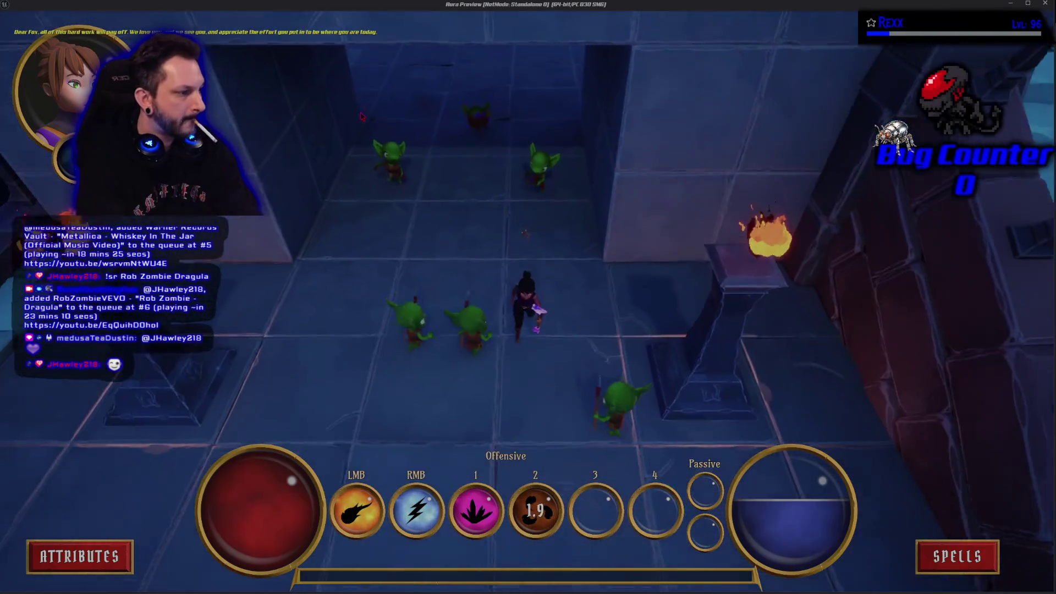
{"action": "key", "text": "w"}
{"action": "key", "text": "2"}
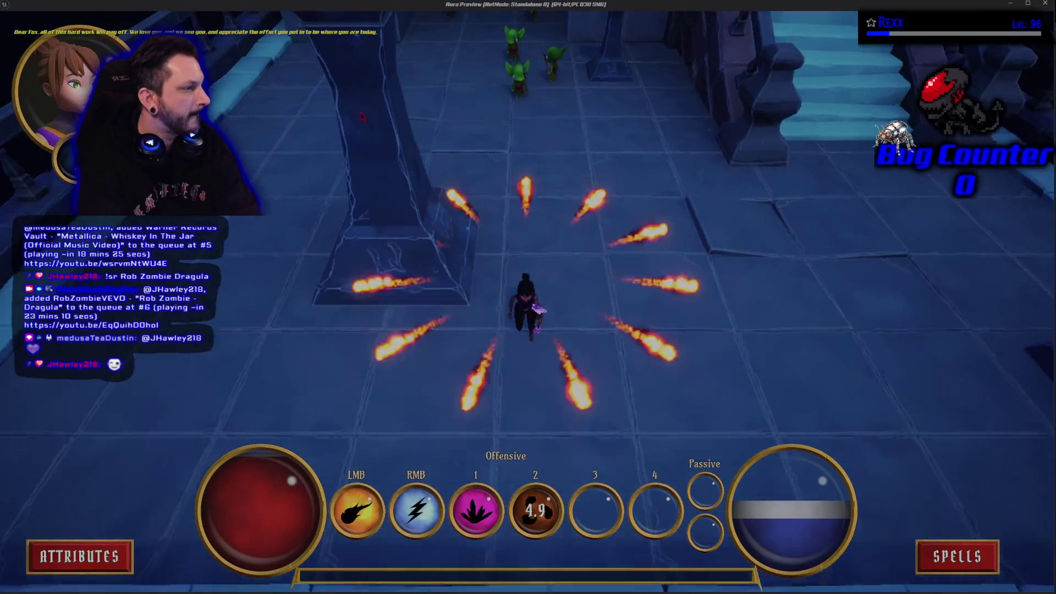
{"action": "key", "text": "s"}
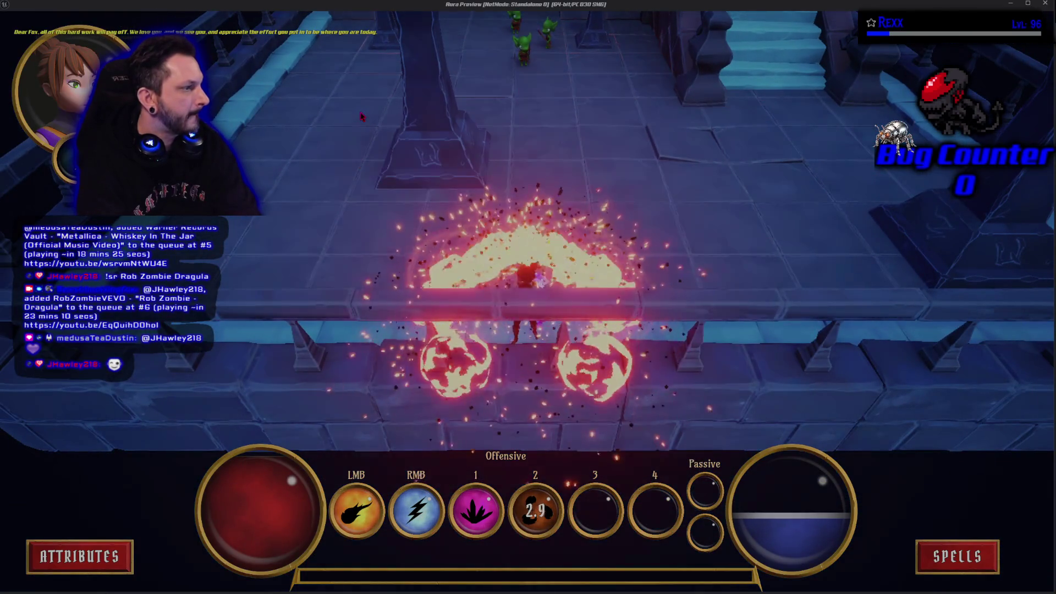
{"action": "key", "text": "Escape"}
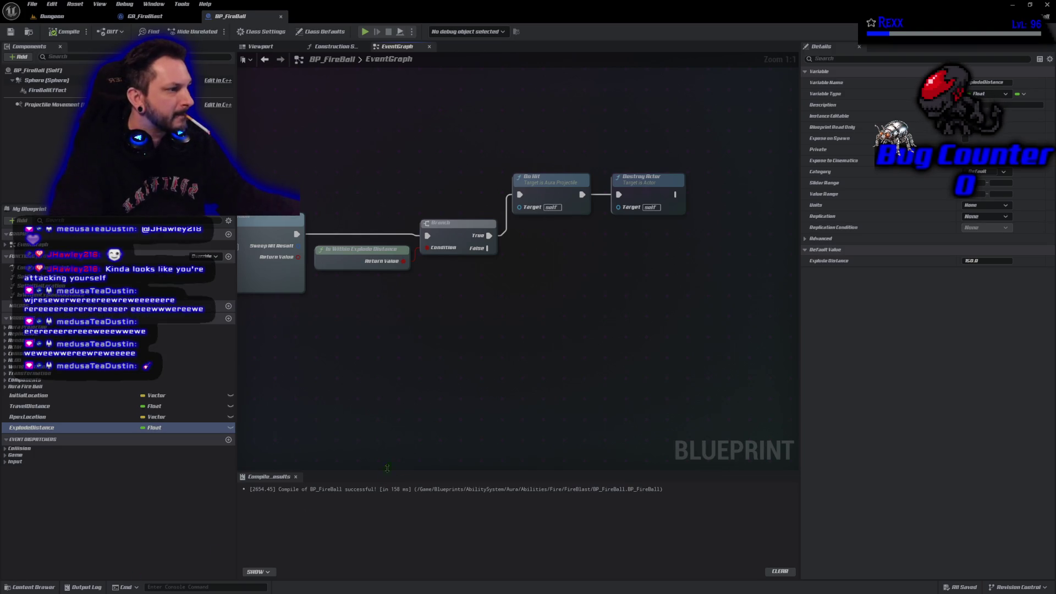
{"action": "key", "text": "alt+Tab"}
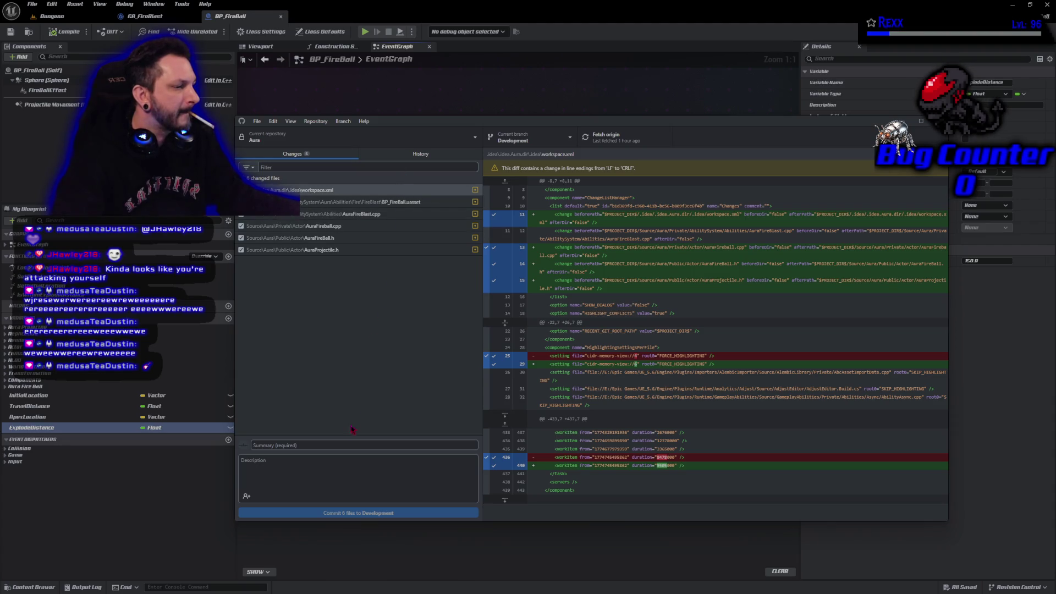
Commit the six changes to Development as 'FireBall Timelines' and push to origin.
{"action": "left_click", "coordinate": [343, 445]}
{"action": "type", "text": "FireBall Timelines"}
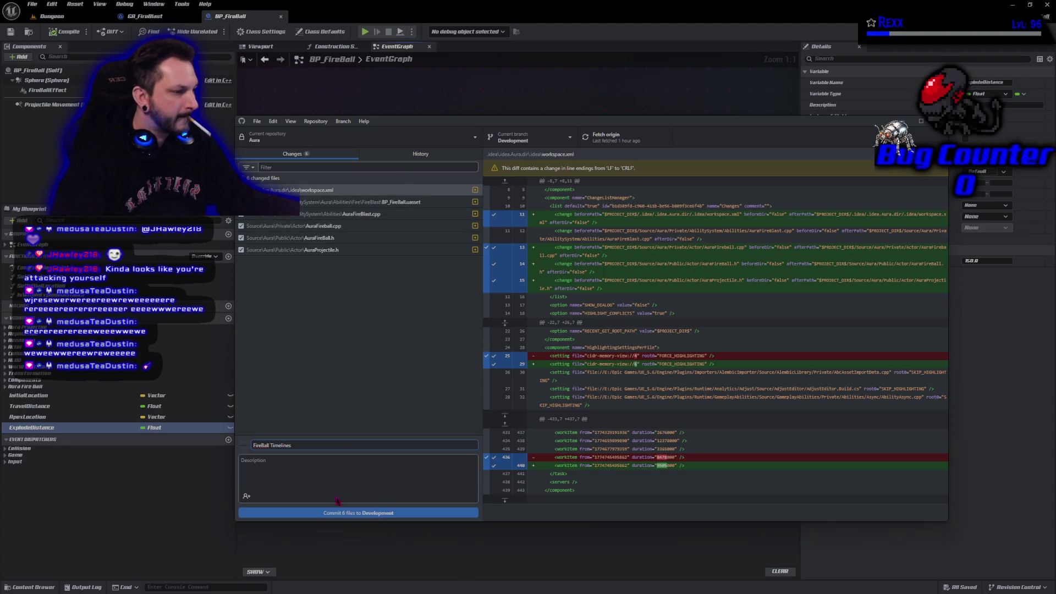
{"action": "left_click", "coordinate": [342, 514]}
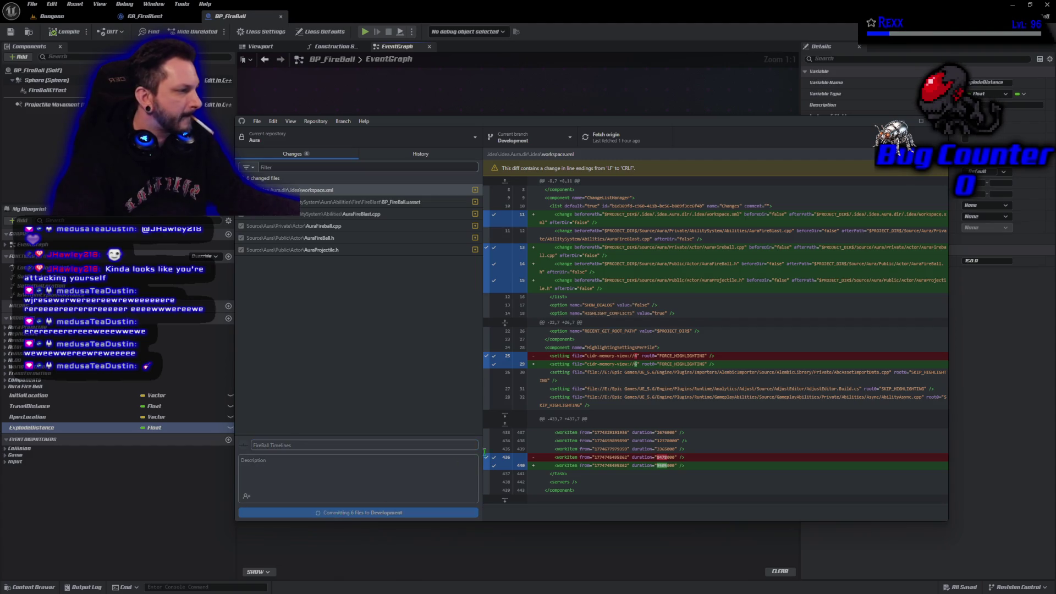
{"action": "left_click", "coordinate": [816, 233]}
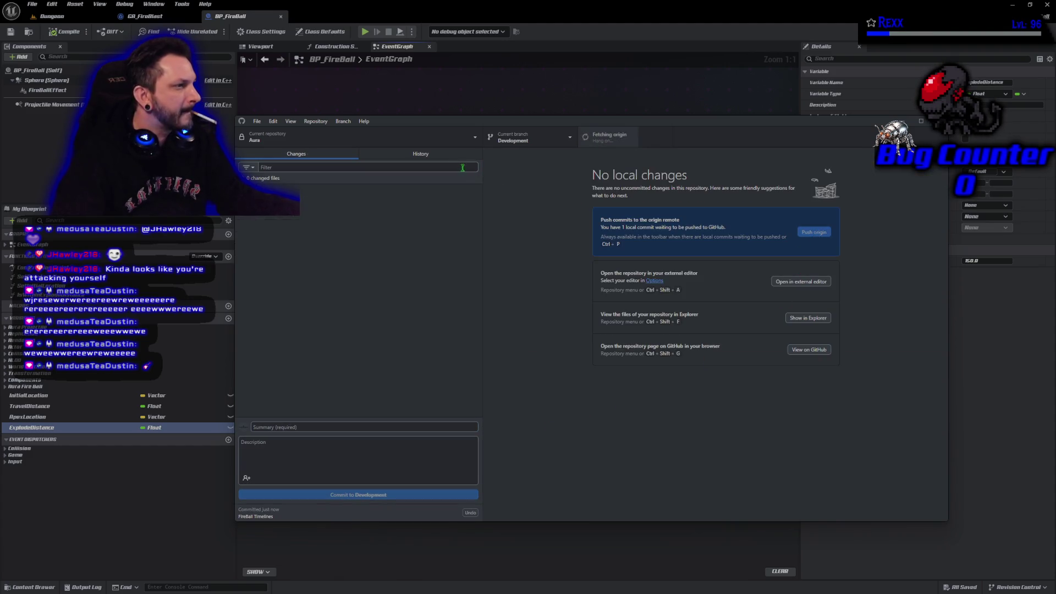
Review the repository history, then close GitHub Desktop and the Unreal editor.
{"action": "left_click", "coordinate": [434, 159]}
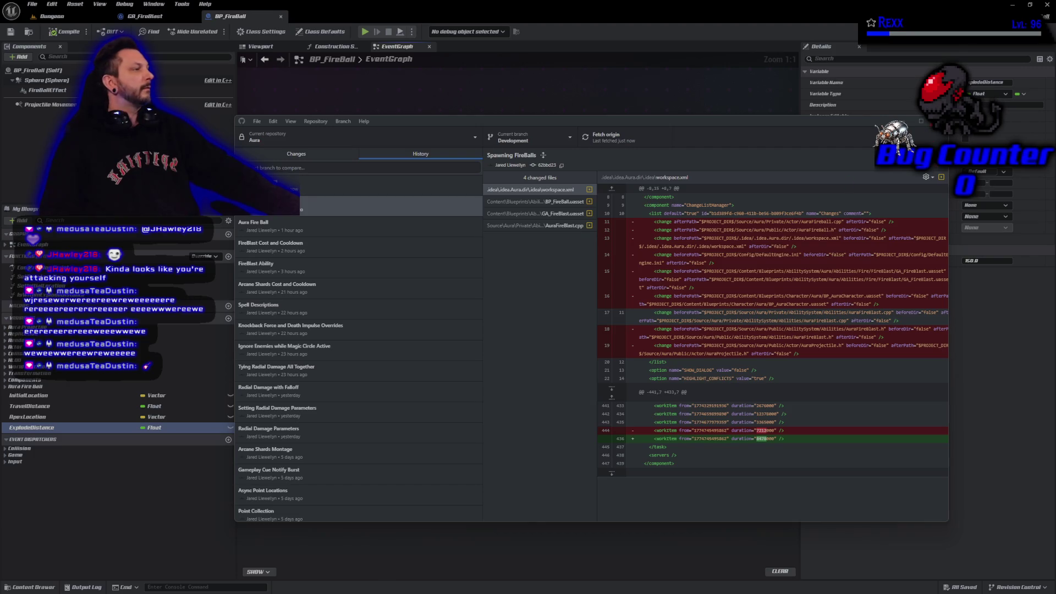
{"action": "key", "text": "alt+Tab"}
{"action": "left_click", "coordinate": [1048, 5]}
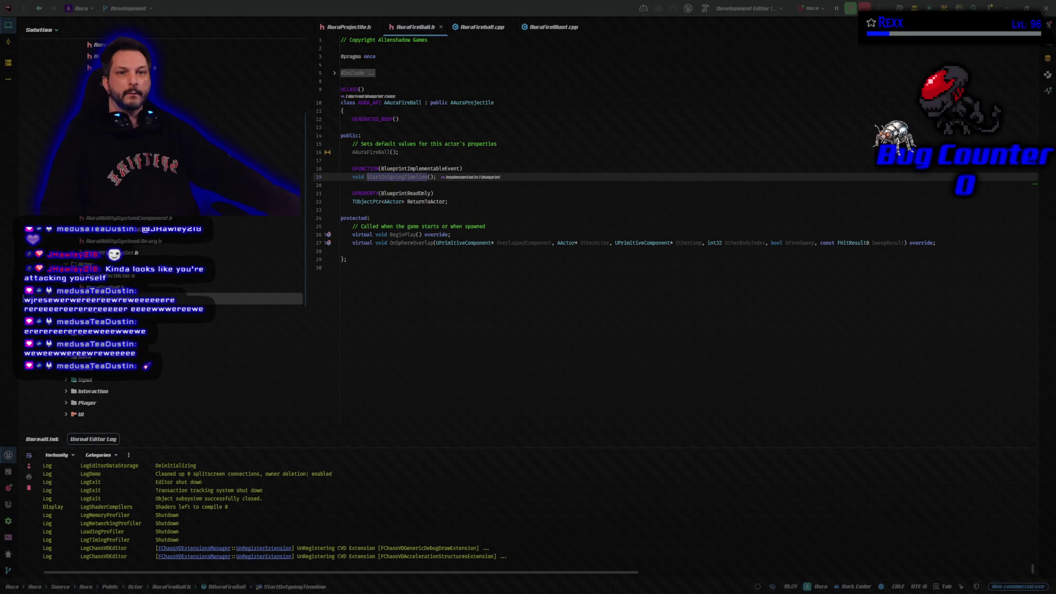
Maximize the Microscape game at microscape.cc/play, check the inventory, then return to Rider.
{"action": "key", "text": "alt+Tab"}
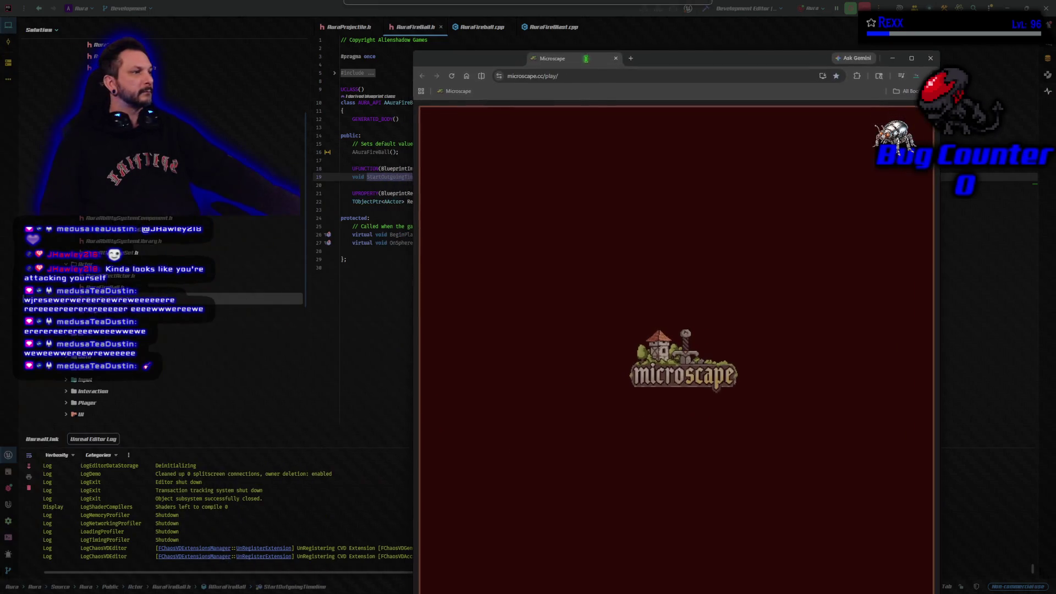
{"action": "double_click", "coordinate": [608, 61]}
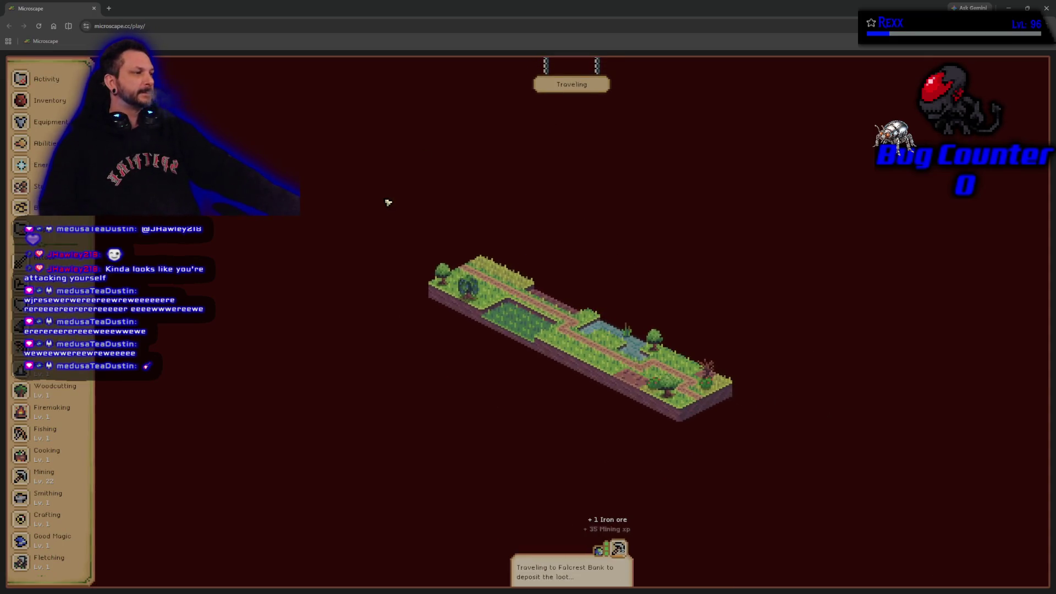
{"action": "left_click", "coordinate": [47, 108]}
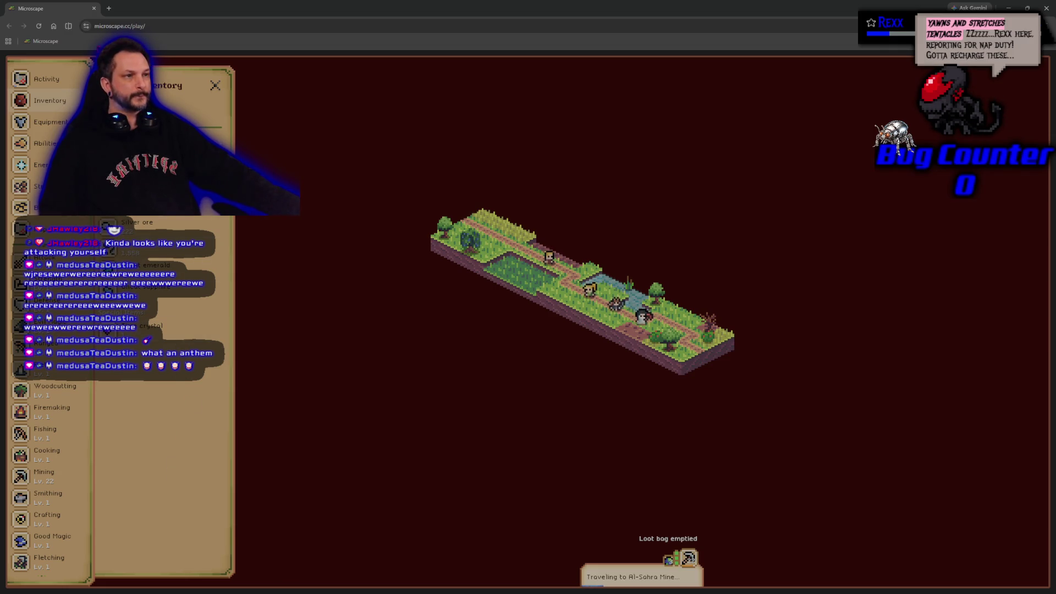
{"action": "key", "text": "alt+Tab"}
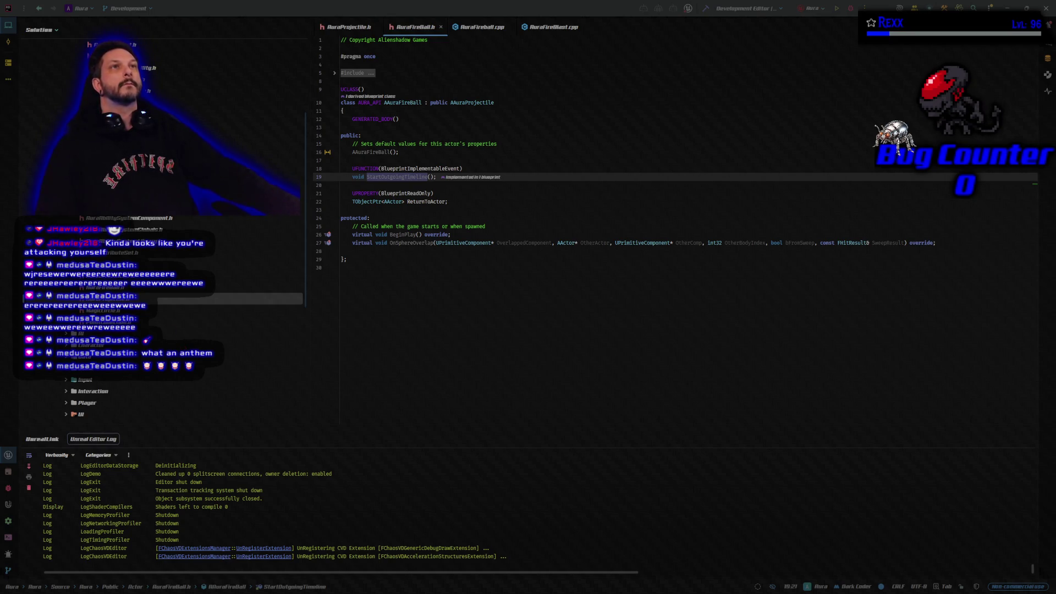
Open AuraProjectile.h and its AuraProjectile.cpp source, placing the .cpp beside the header.
{"action": "left_click", "coordinate": [349, 27]}
{"action": "key", "text": "ctrl+alt+Home"}
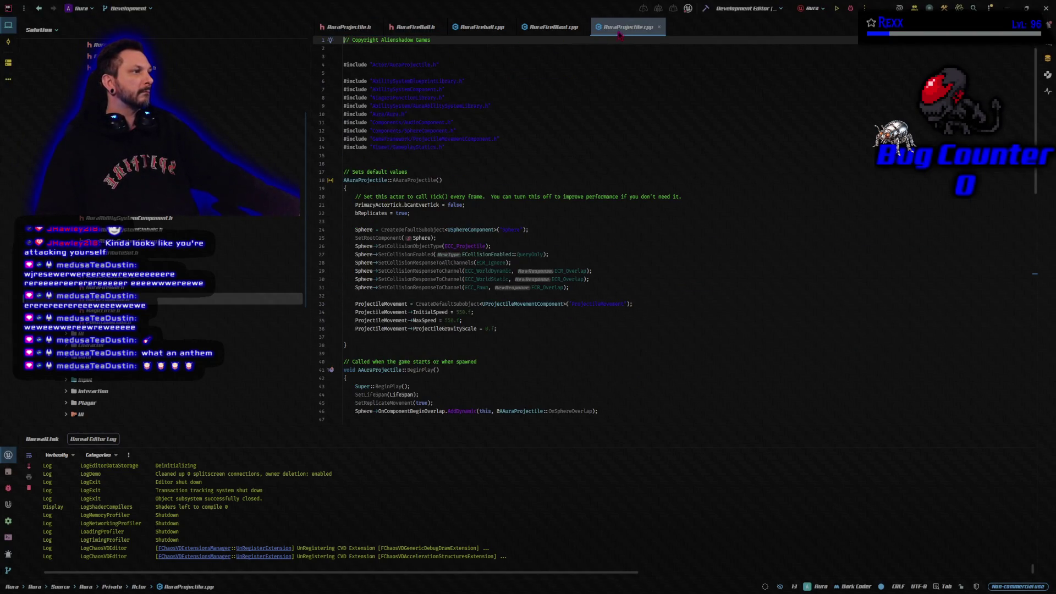
{"action": "left_click_drag", "start_coordinate": [622, 27], "coordinate": [426, 34]}
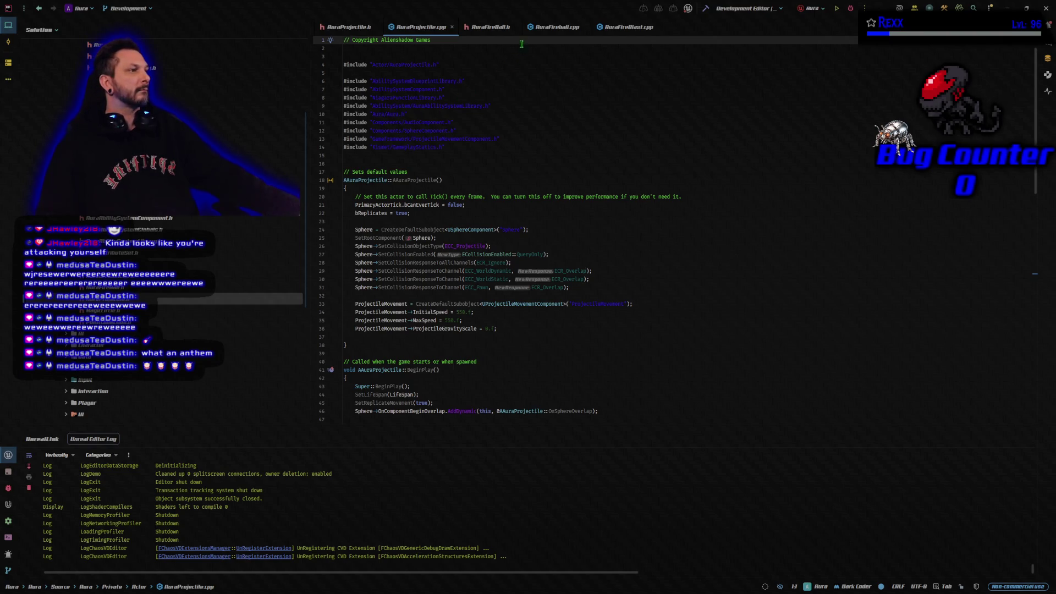
Close AuraFireBlast.cpp and AuraFireBall.h, leaving AuraProjectile.h in front.
{"action": "middle_click", "coordinate": [621, 32]}
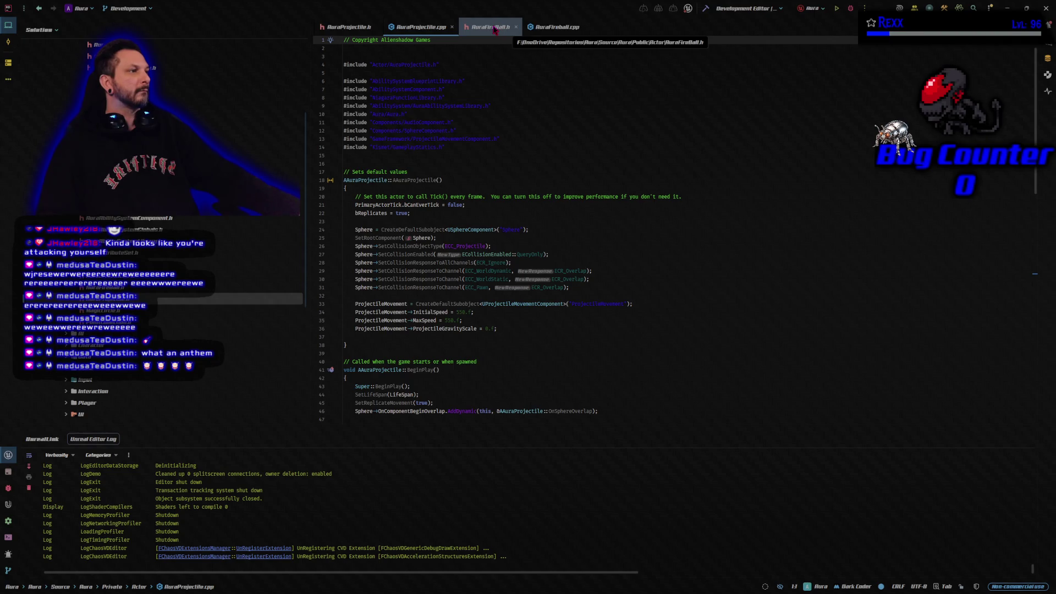
{"action": "middle_click", "coordinate": [498, 31]}
{"action": "left_click", "coordinate": [347, 27]}
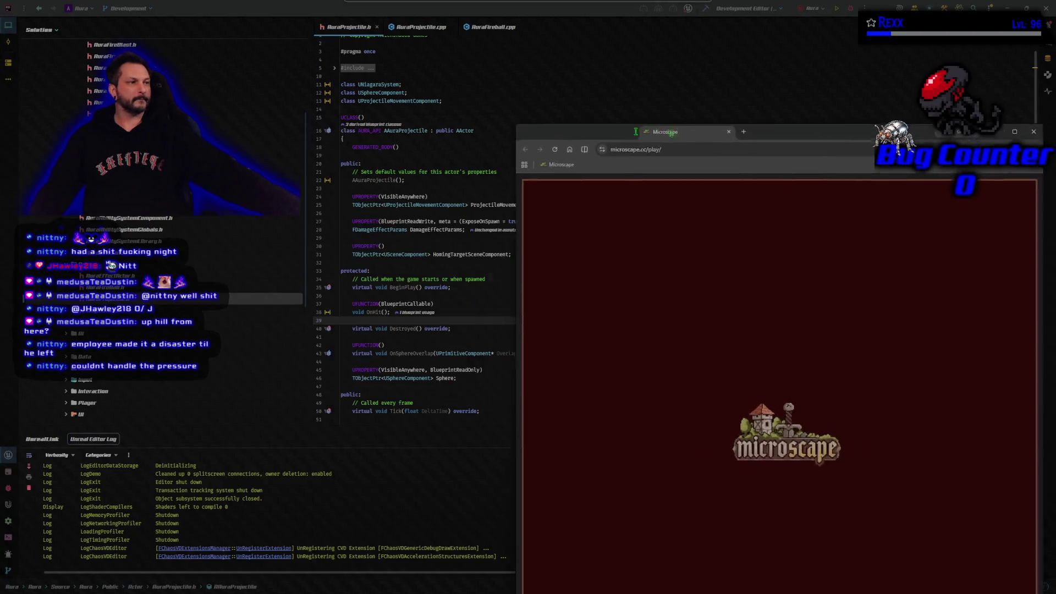
Maximize the Microscape game window over the Rider editor.
{"action": "double_click", "coordinate": [456, 62]}
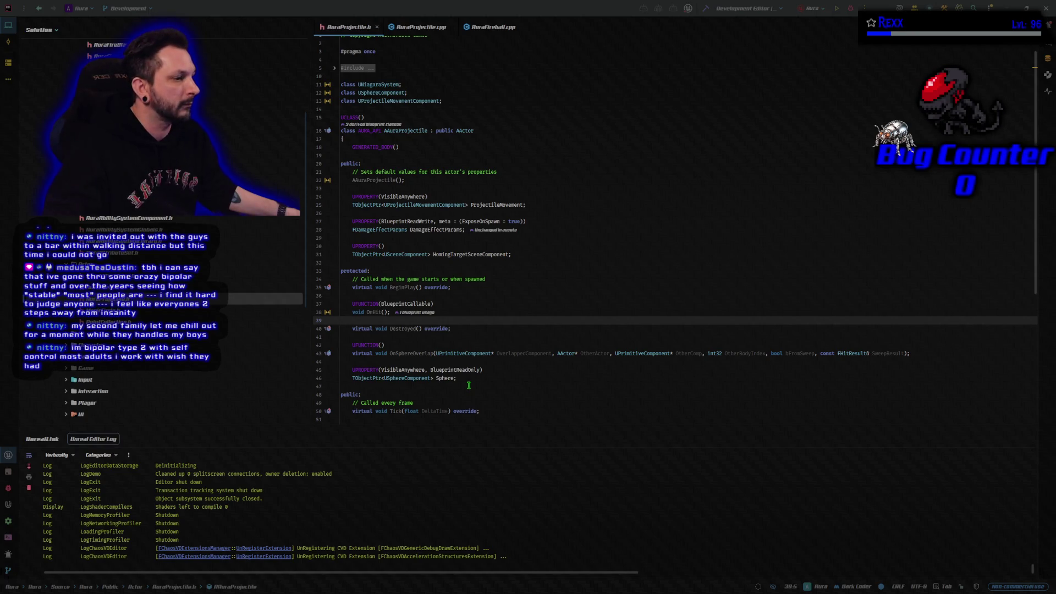
Paste the IsValidOverlap(AActor* OtherActor) and bHit = false declarations below Sphere.
{"action": "left_click", "coordinate": [469, 385]}
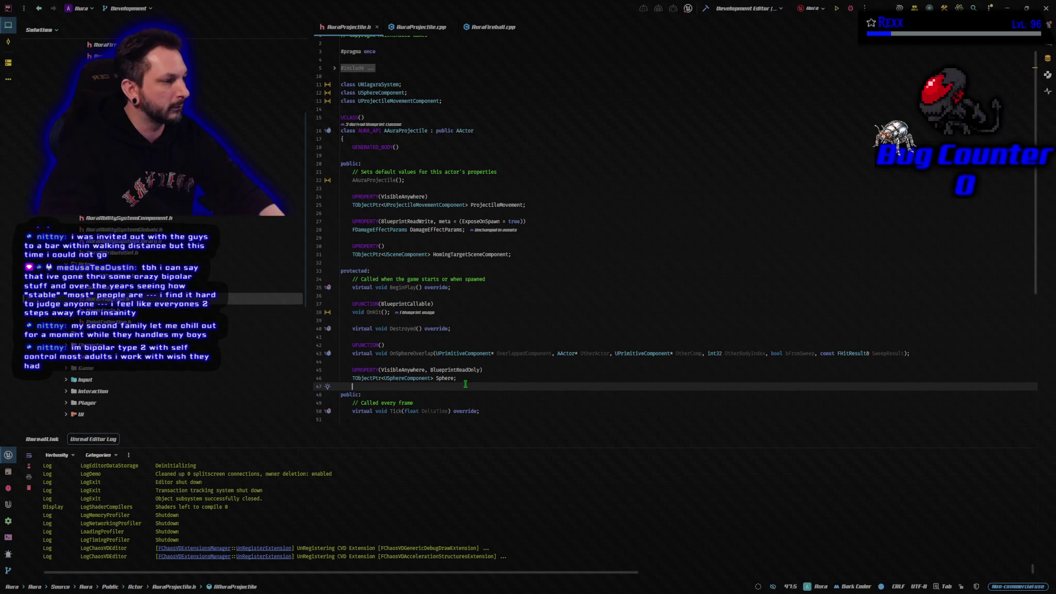
{"action": "key", "text": "Return"}
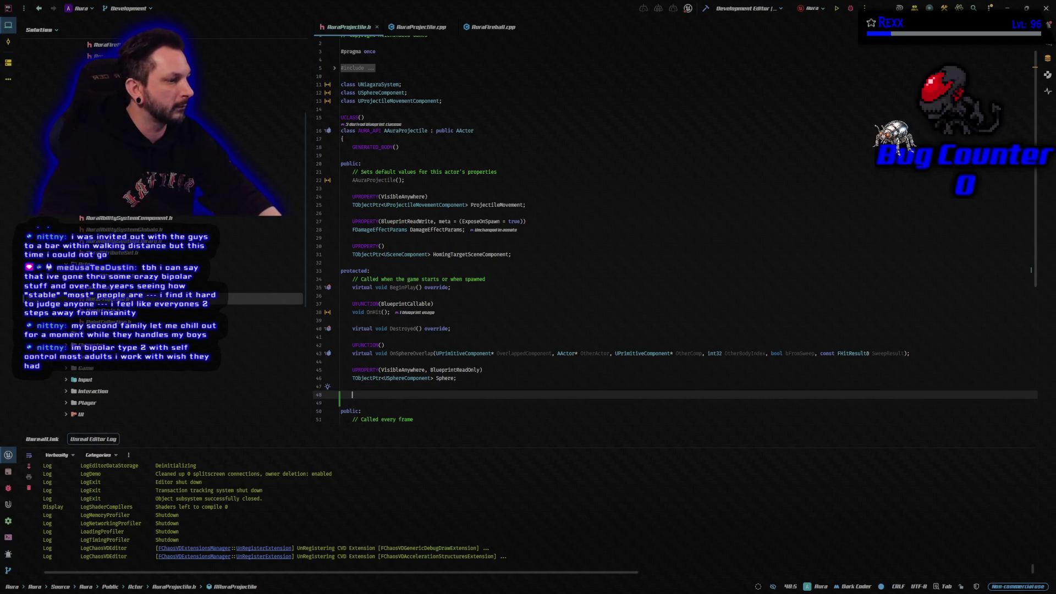
{"action": "key", "text": "ctrl+v"}
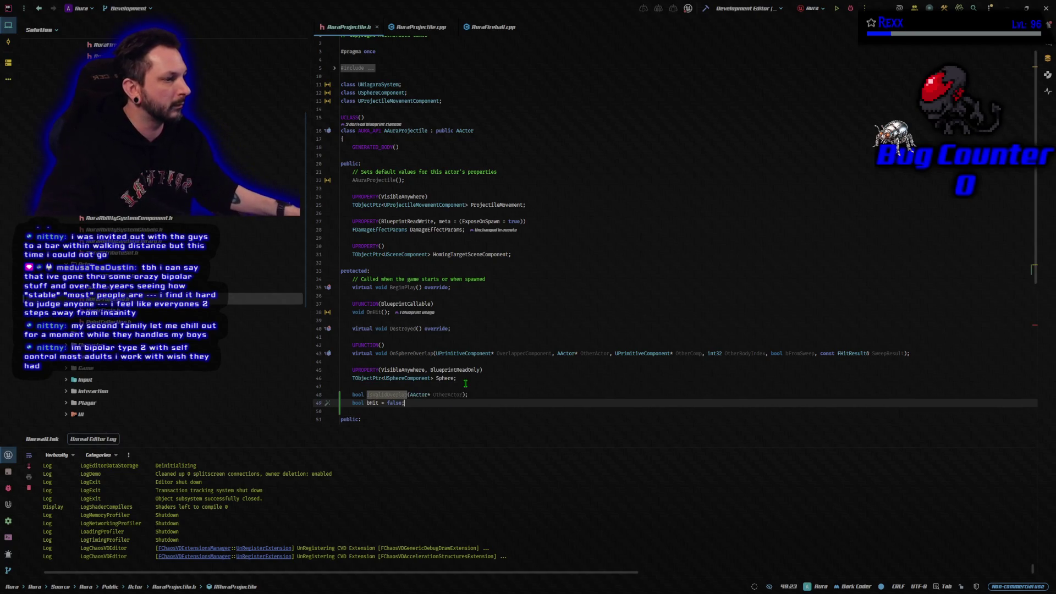
Delete the duplicate bHit declaration from the private section.
{"action": "scroll", "coordinate": [464, 383], "scroll_direction": "down", "scroll_amount": 5}
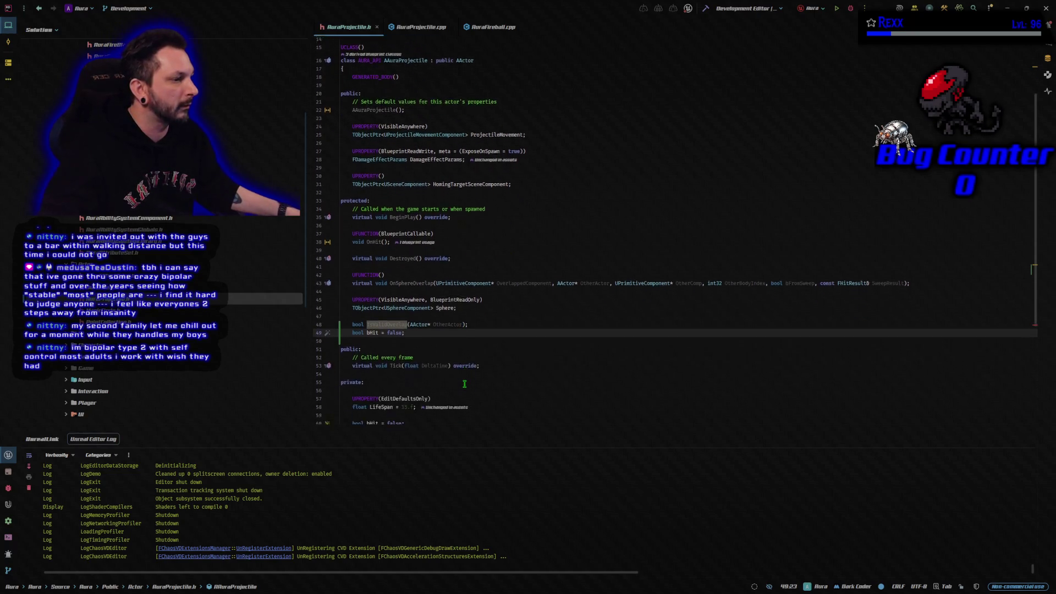
{"action": "scroll", "coordinate": [464, 384], "scroll_direction": "down", "scroll_amount": 2}
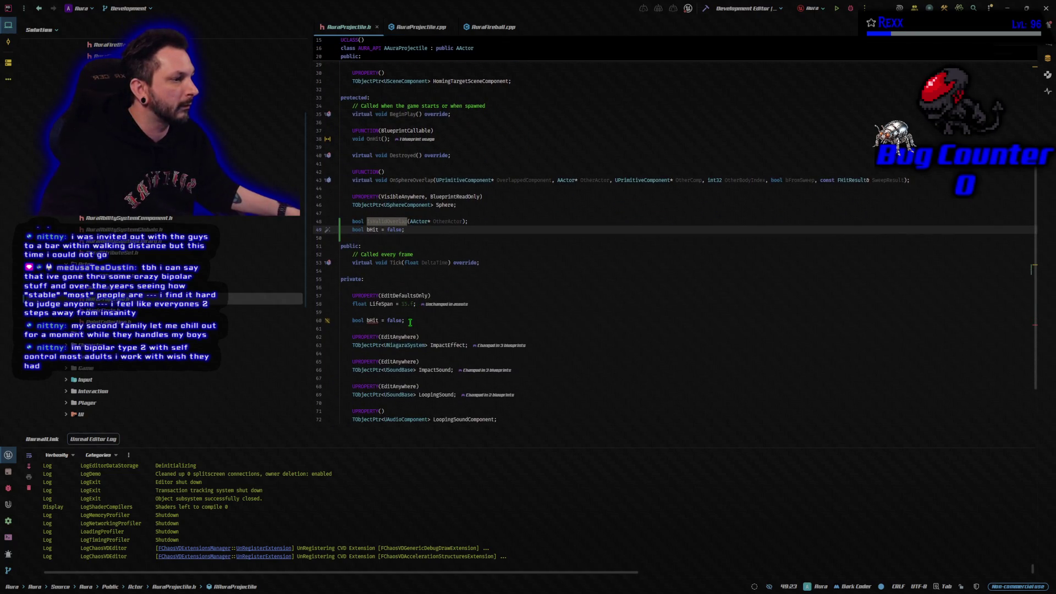
{"action": "left_click", "coordinate": [410, 323]}
{"action": "key", "text": "BackSpace"}
{"action": "key", "text": "BackSpace"}
{"action": "key", "text": "BackSpace"}
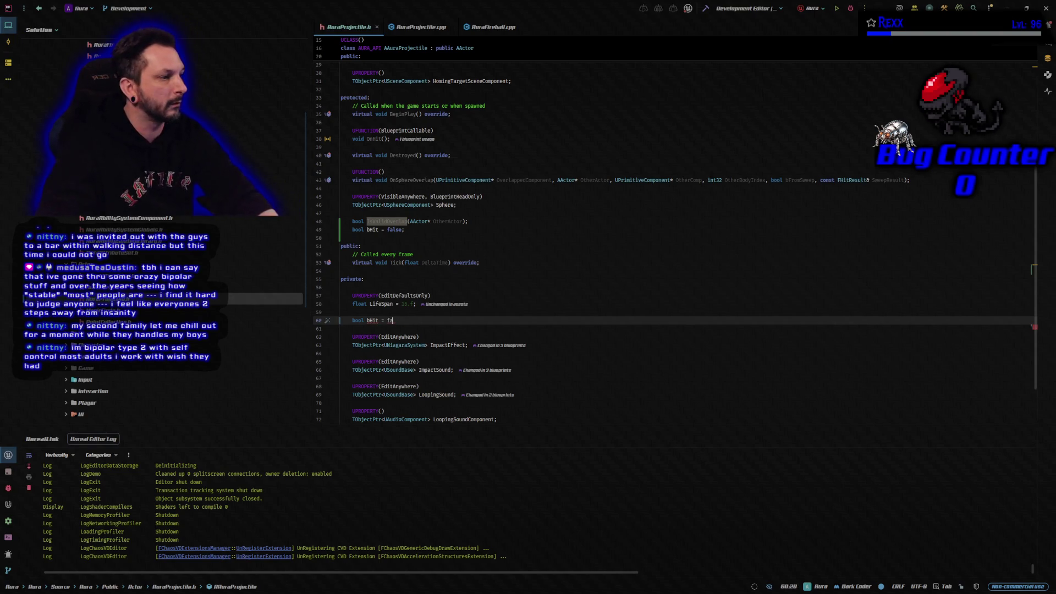
{"action": "key", "text": "BackSpace"}
{"action": "key", "text": "BackSpace"}
{"action": "key", "text": "BackSpace"}
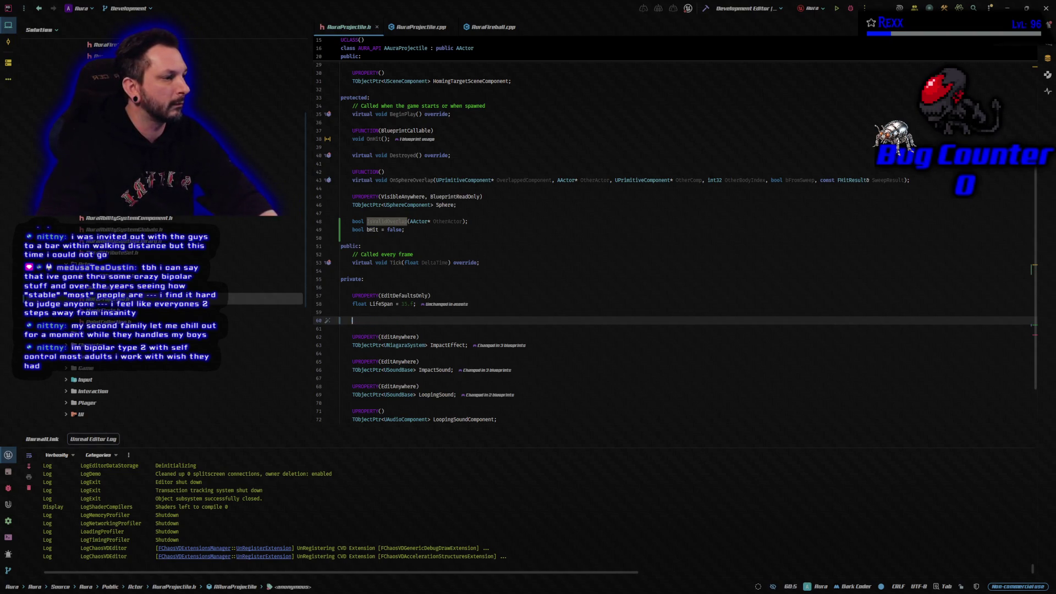
{"action": "key", "text": "BackSpace"}
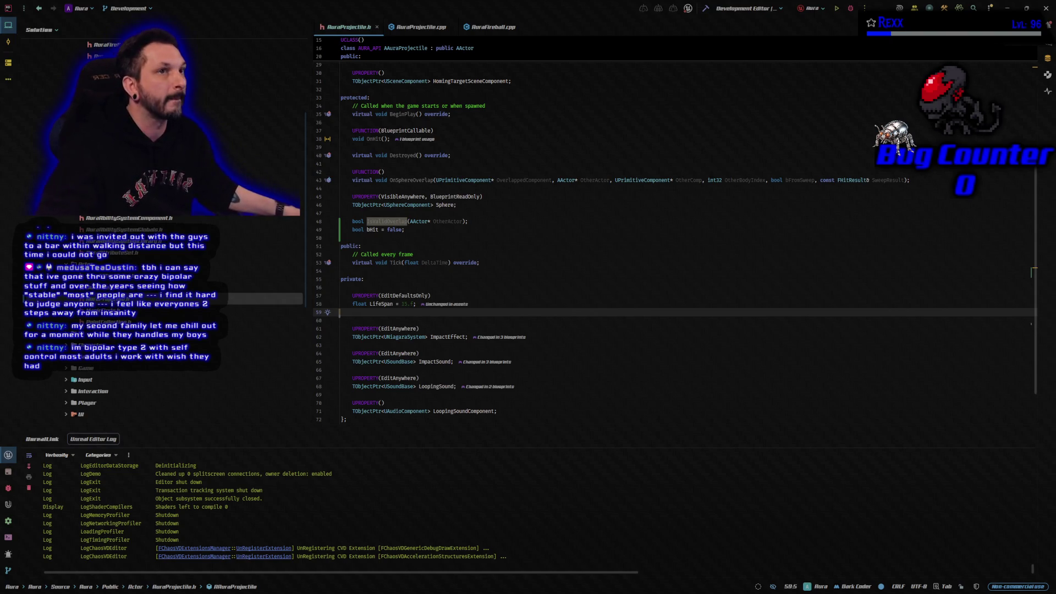
{"action": "key", "text": "Tab"}
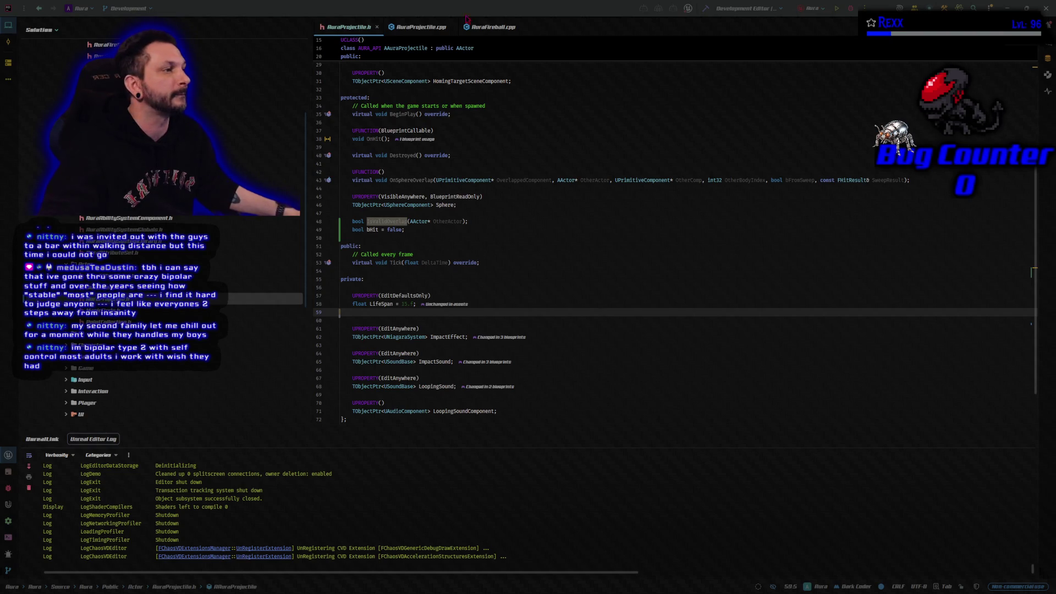
Read through AuraProjectile.cpp's OnSphereOverlap, OnHit and Destroyed functions.
{"action": "left_click", "coordinate": [420, 28]}
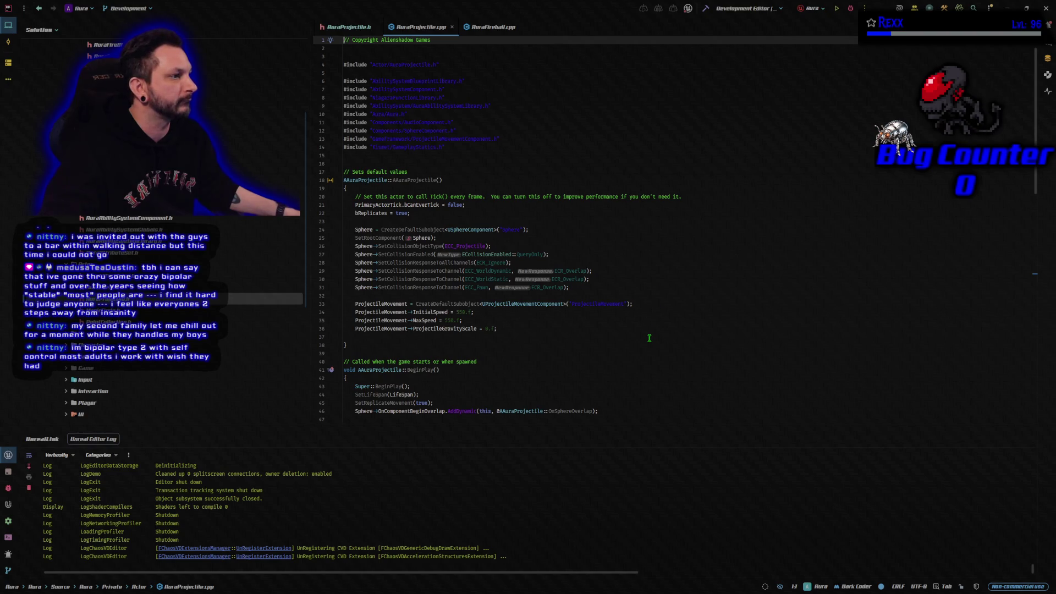
{"action": "scroll", "coordinate": [650, 338], "scroll_direction": "down", "scroll_amount": 8}
{"action": "scroll", "coordinate": [650, 338], "scroll_direction": "down", "scroll_amount": 9}
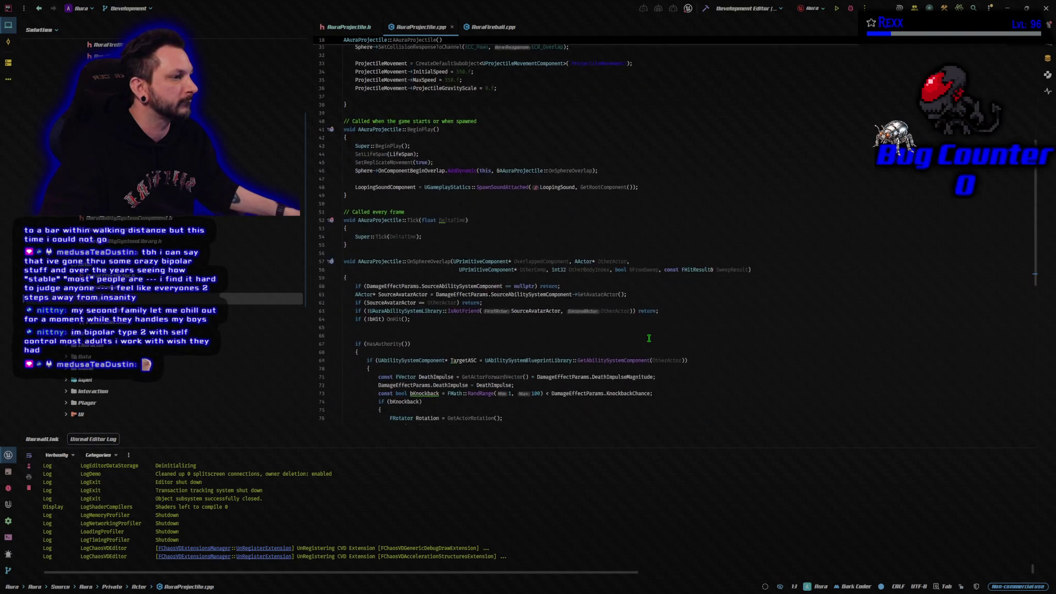
{"action": "scroll", "coordinate": [649, 338], "scroll_direction": "down", "scroll_amount": 5}
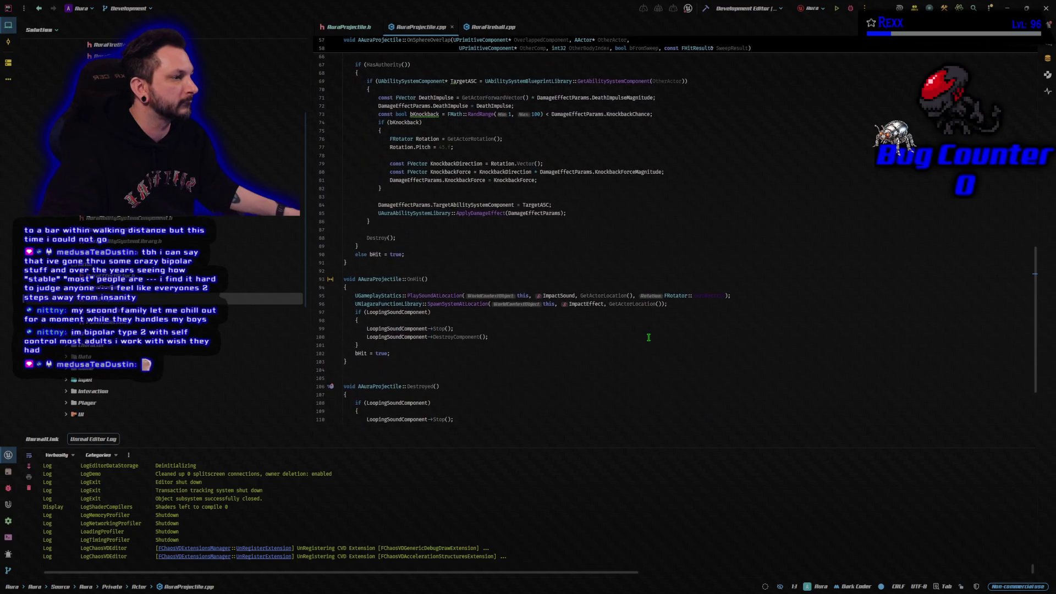
{"action": "scroll", "coordinate": [649, 337], "scroll_direction": "down", "scroll_amount": 3}
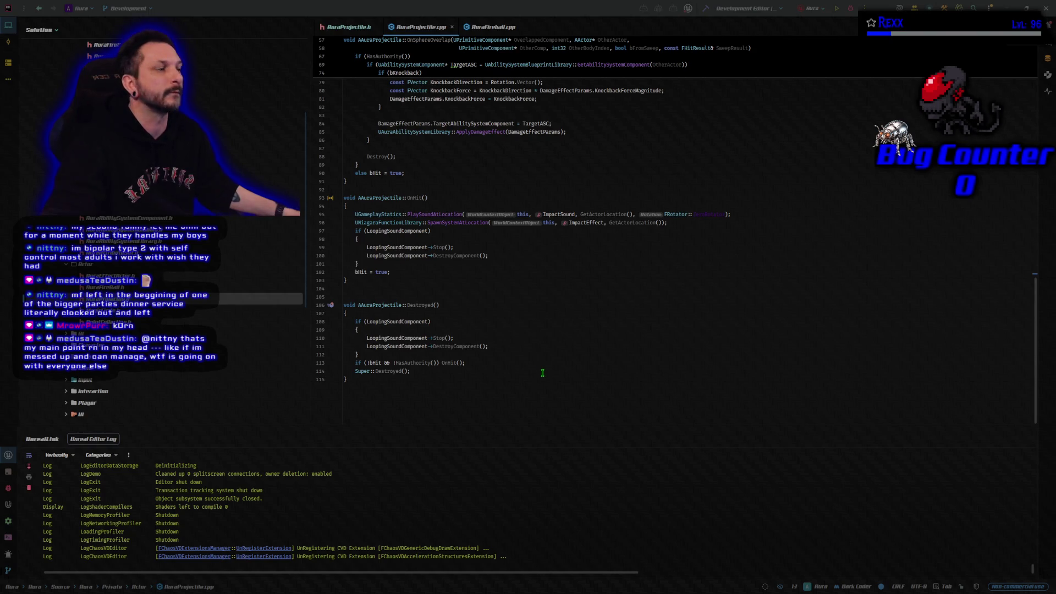
{"action": "scroll", "coordinate": [537, 365], "scroll_direction": "up", "scroll_amount": 3}
{"action": "scroll", "coordinate": [529, 358], "scroll_direction": "up", "scroll_amount": 6}
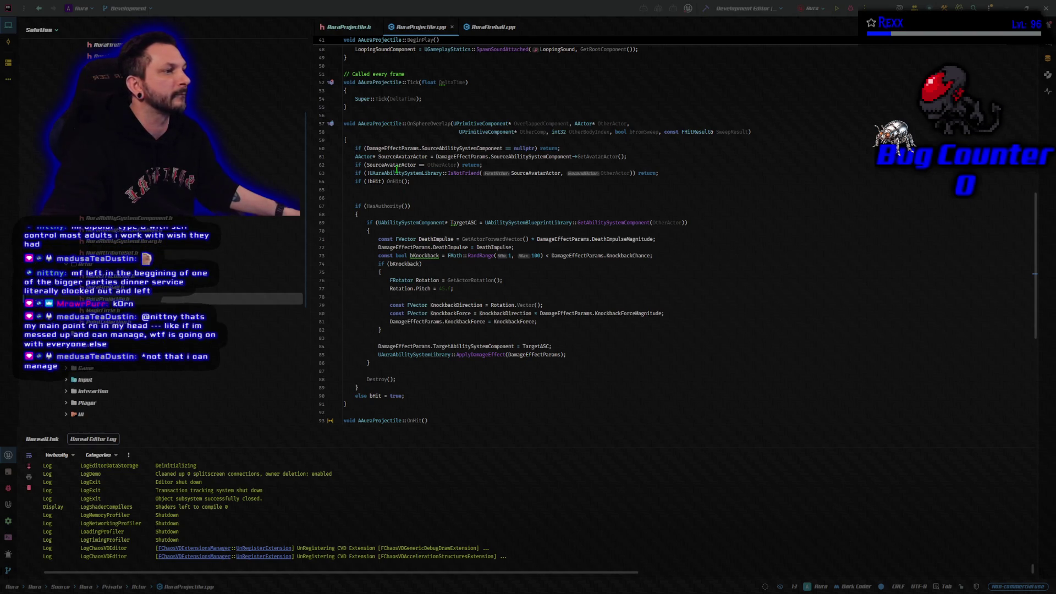
Replace OnSphereOverlap's four early-return checks with a single IsValidOverlap call.
{"action": "mouse_move", "coordinate": [673, 175]}
{"action": "left_mouse_down"}
{"action": "mouse_move", "coordinate": [464, 148]}
{"action": "mouse_move", "coordinate": [356, 148]}
{"action": "left_mouse_up"}
{"action": "mouse_move", "coordinate": [400, 222]}
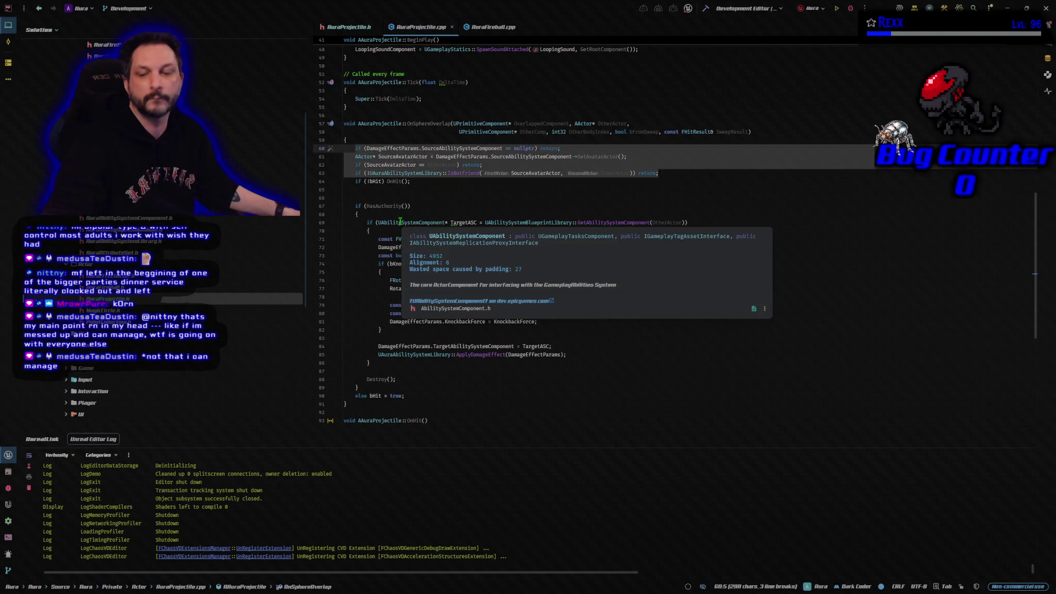
{"action": "type", "text": "if (!IsValidOverlap(OtherActor)) return;"}
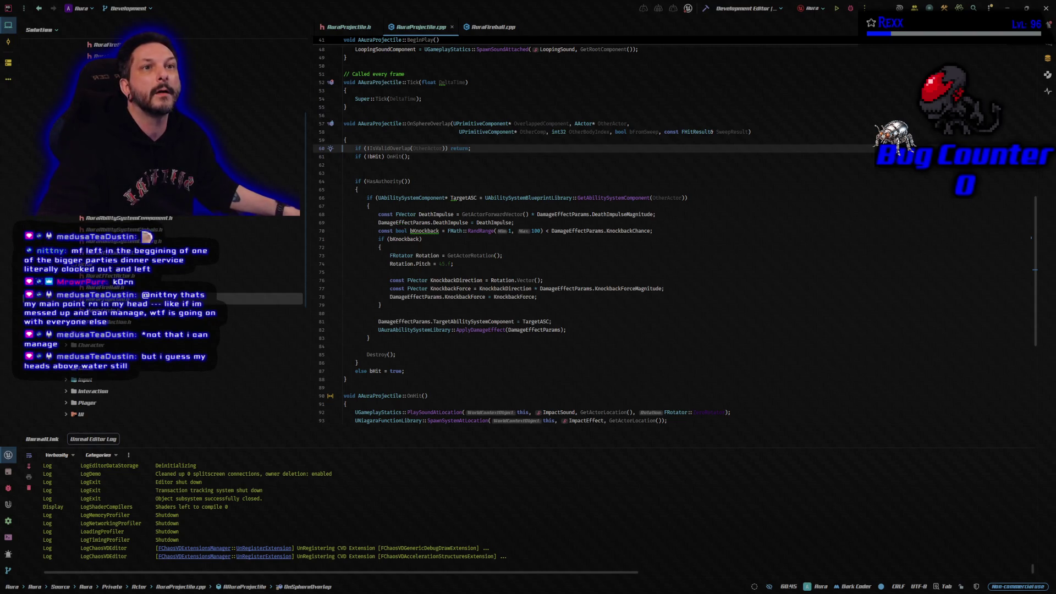
Append the IsValidOverlap function definition at the end of AuraProjectile.cpp.
{"action": "key", "text": "alt+Tab"}
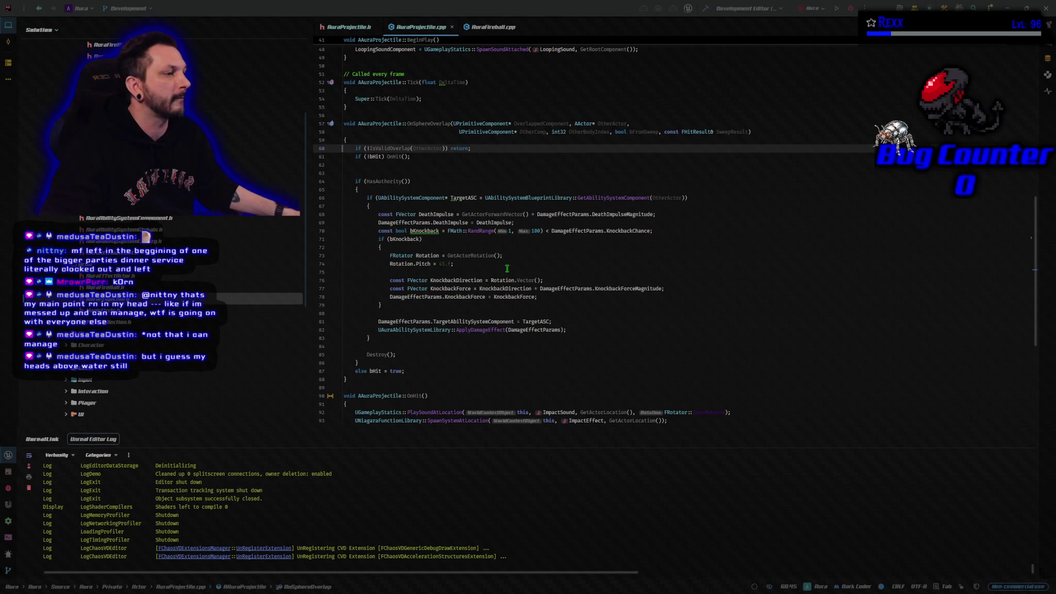
{"action": "scroll", "coordinate": [459, 357], "scroll_direction": "down", "scroll_amount": 5}
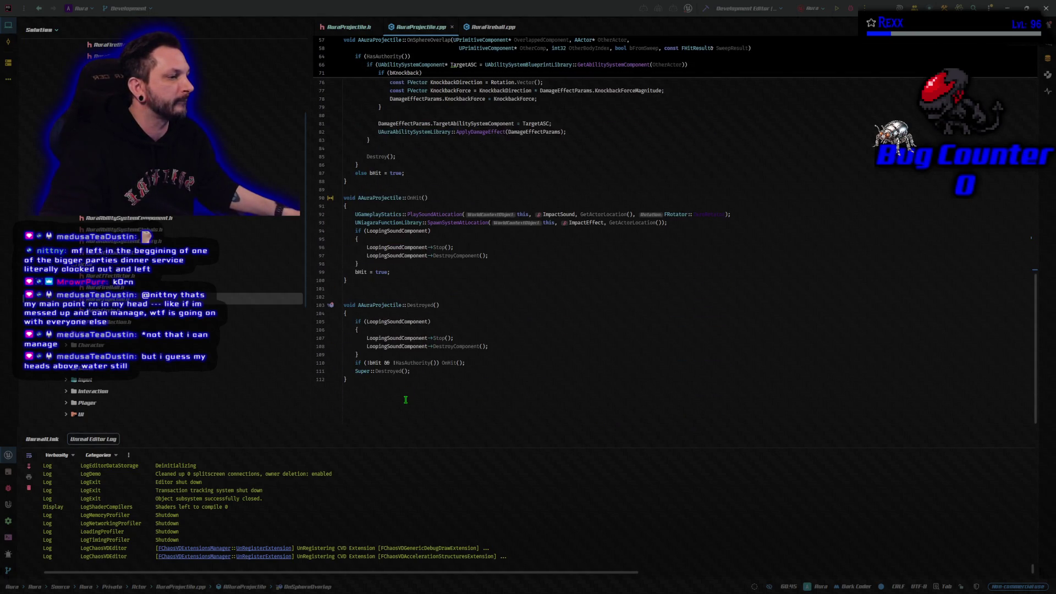
{"action": "left_click", "coordinate": [405, 400]}
{"action": "key", "text": "Return"}
{"action": "key", "text": "Return"}
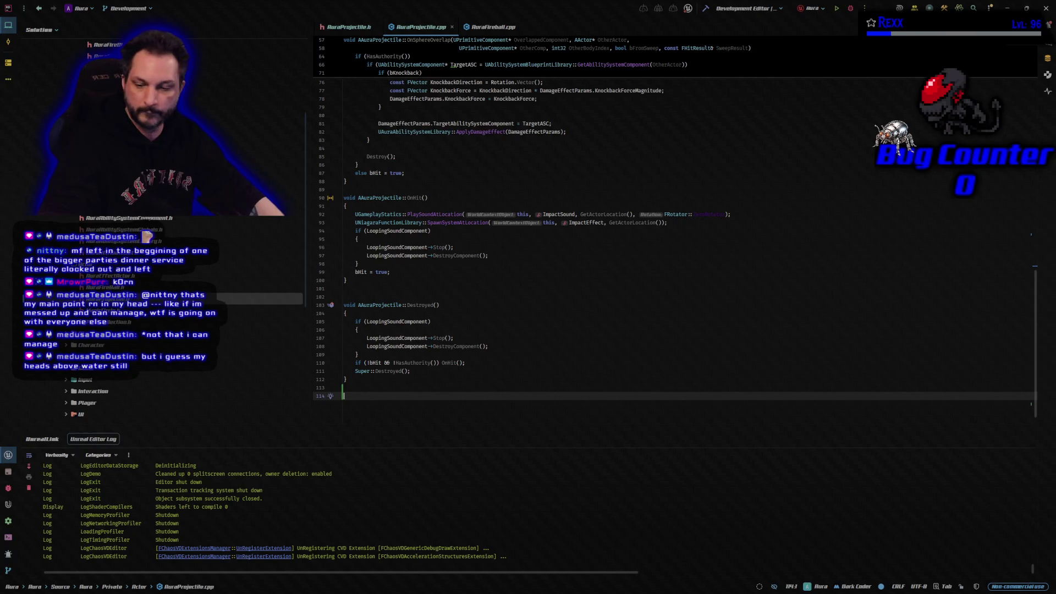
{"action": "type", "text": "bool AAuraProjectile::IsValidOverlap(AActor* OtherActor) { \tif (DamageEffectParams.SourceAbilitySystemComponent == nullptr) return false; \tAActor* SourceAvatarActor = DamageEffectParams.SourceAbilitySystemComponent->GetAvatarActor(); \tif (SourceAvatarActor == OtherActor) return false; \tif (!UAuraAbilitySystemLibrary::IsNotFriend(SourceAvatarActor, OtherActor)) return false;  \treturn true; }"}
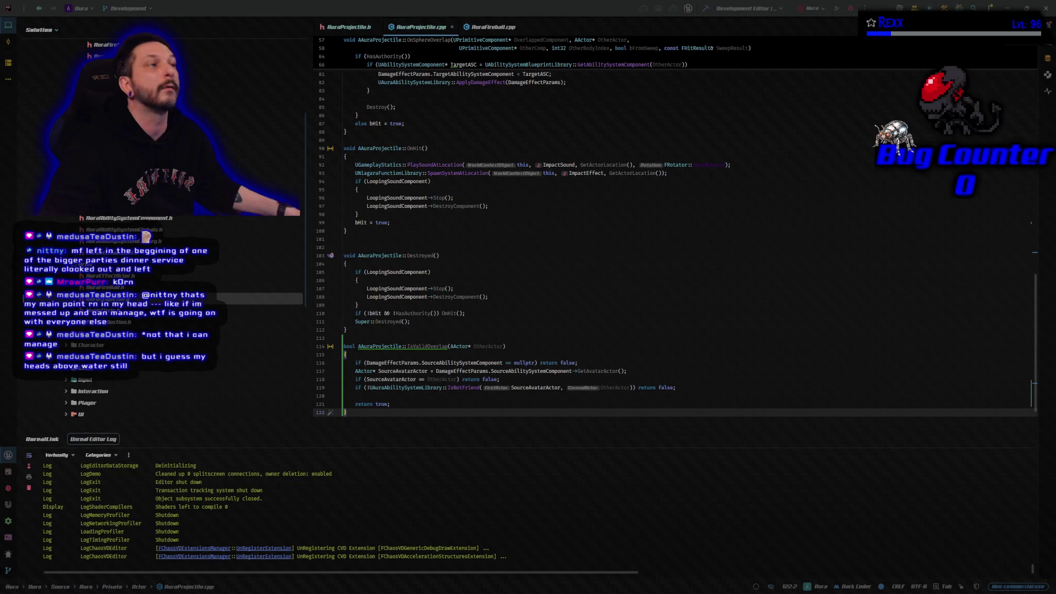
{"action": "left_click", "coordinate": [487, 27]}
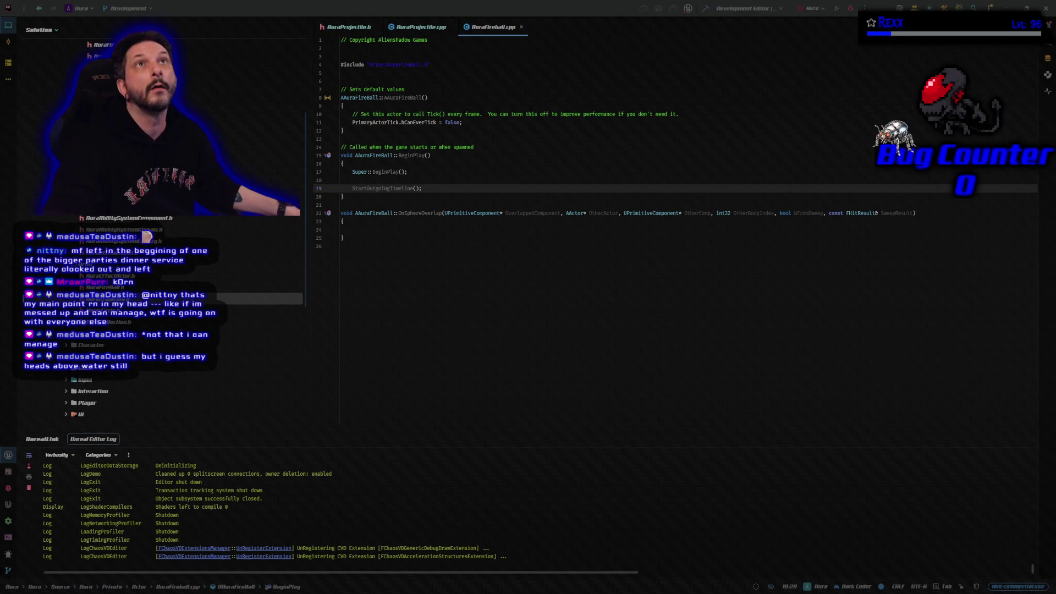
Add the ability system library includes to AuraFireBall.cpp, separated by a blank line.
{"action": "left_click", "coordinate": [427, 74]}
{"action": "type", "text": "#include \"AbilitySystemBlueprintLibrary.h\" #include \"AbilitySystem/AuraAbilitySystemLibrary.h\""}
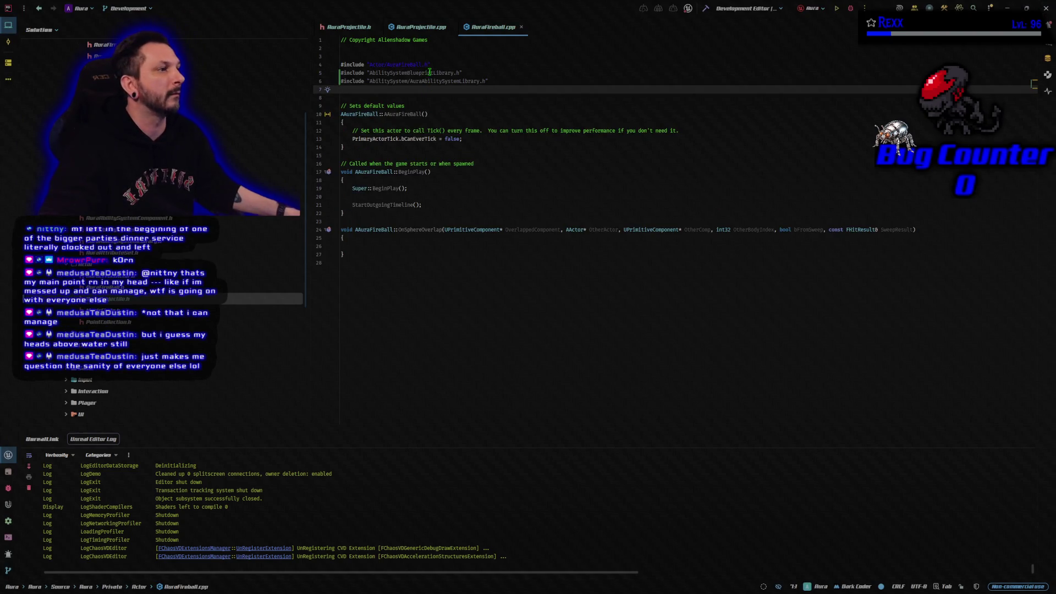
{"action": "left_click", "coordinate": [513, 65]}
{"action": "key", "text": "Return"}
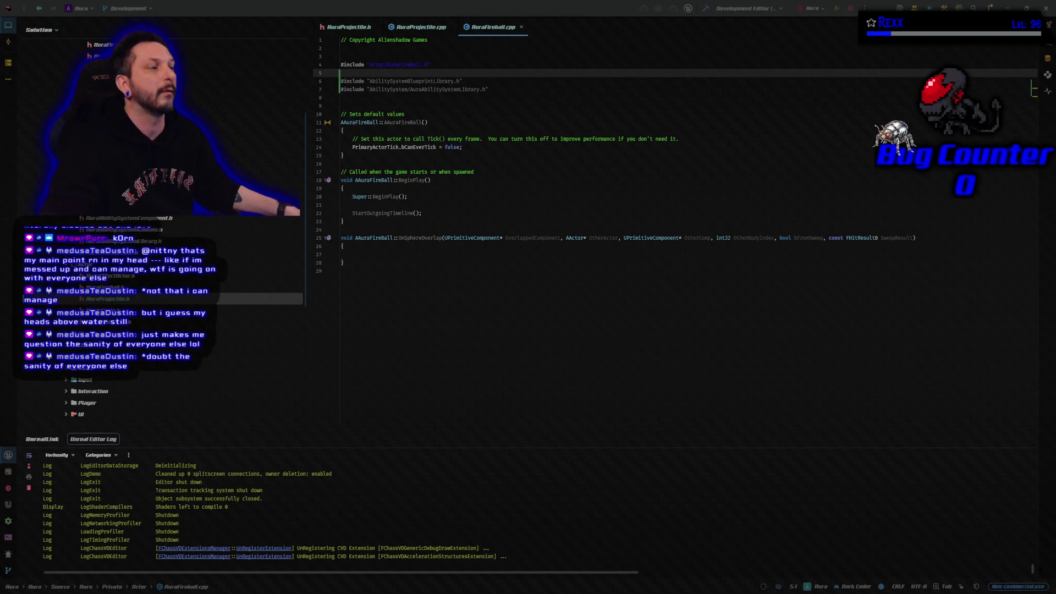
Paste the IsValidOverlap check and authority-only damage code into OnSphereOverlap, then build.
{"action": "left_click", "coordinate": [363, 255]}
{"action": "key", "text": "ctrl+v"}
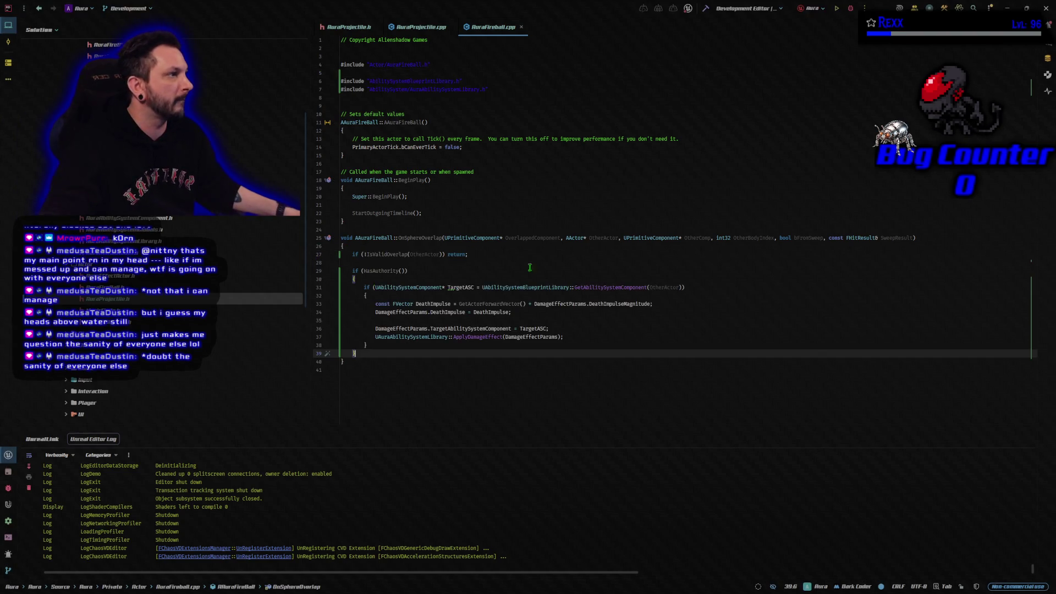
{"action": "left_click", "coordinate": [706, 8]}
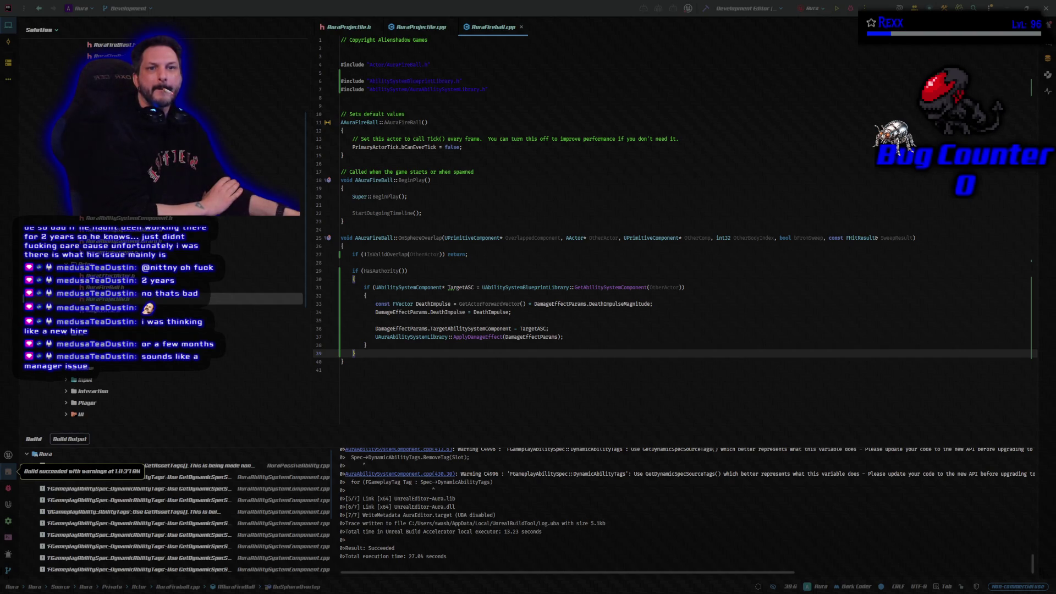
Once the Aura build succeeds, bring the Microscape game window forward.
{"action": "key", "text": "alt+Tab"}
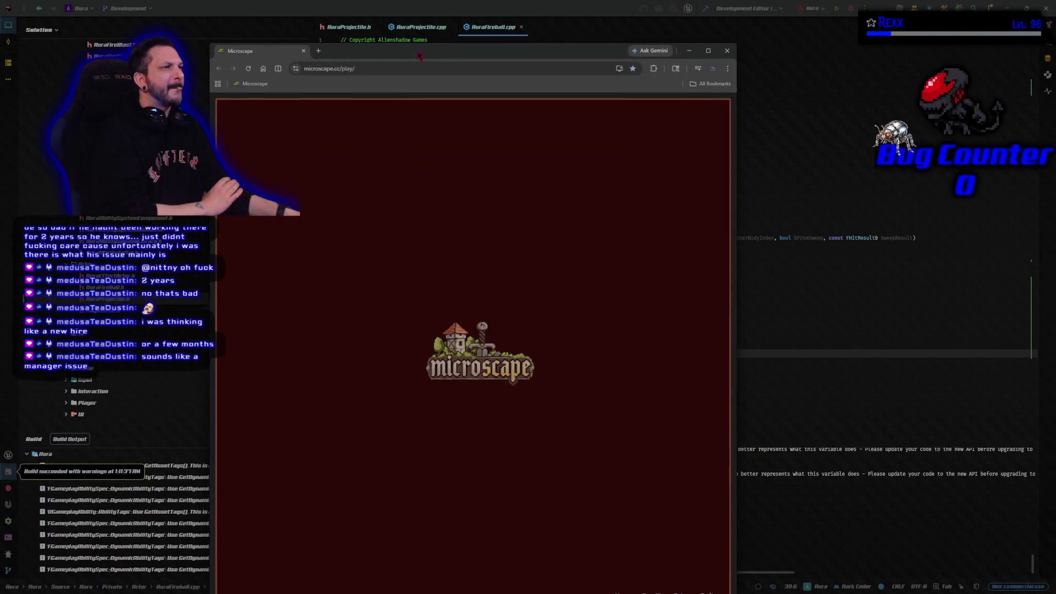
{"action": "key", "text": "super+Up"}
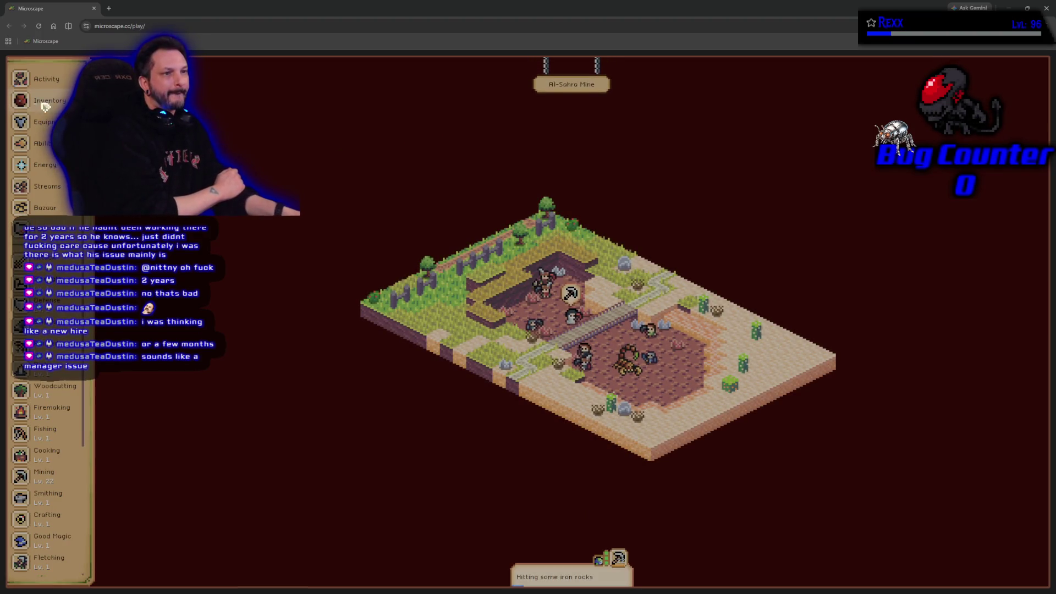
{"action": "left_click", "coordinate": [62, 106]}
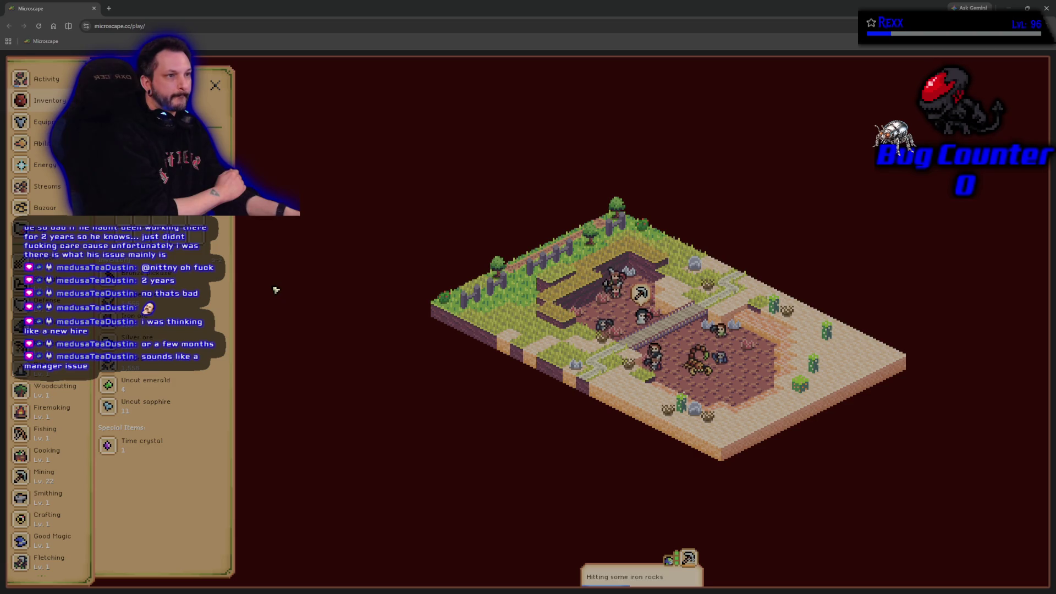
{"action": "left_click", "coordinate": [95, 9]}
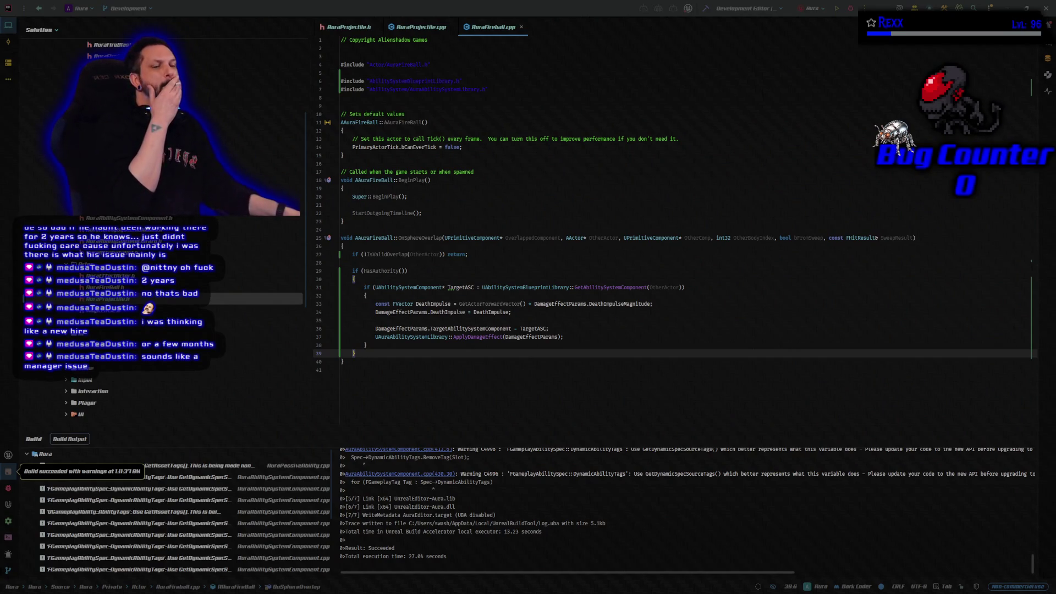
Launch the Aura project from Rider under the debugger, then switch to the relaunched Unreal Editor.
{"action": "left_click", "coordinate": [851, 9]}
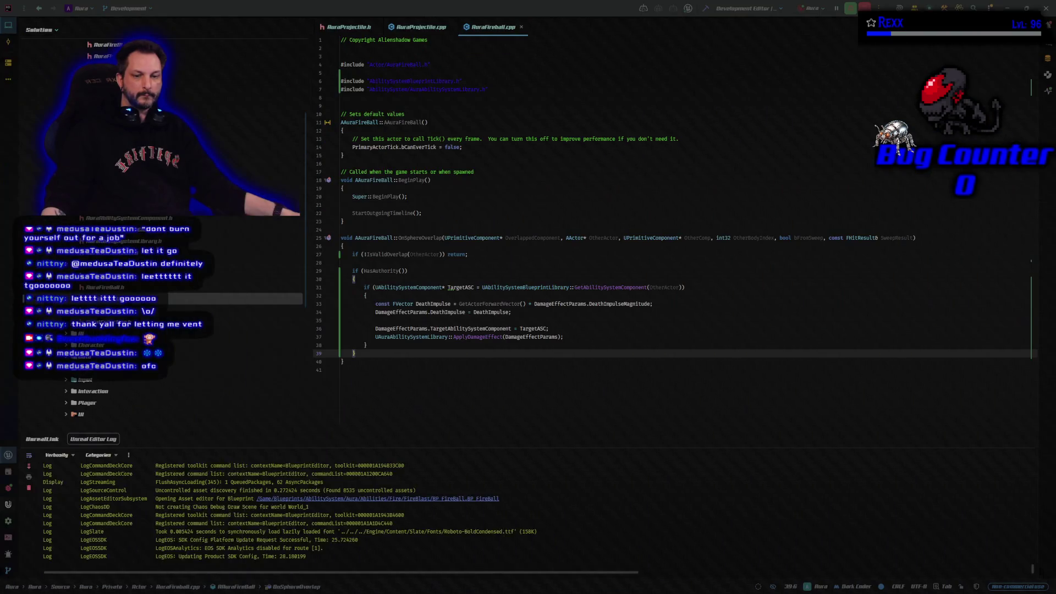
{"action": "key", "text": "alt+Tab"}
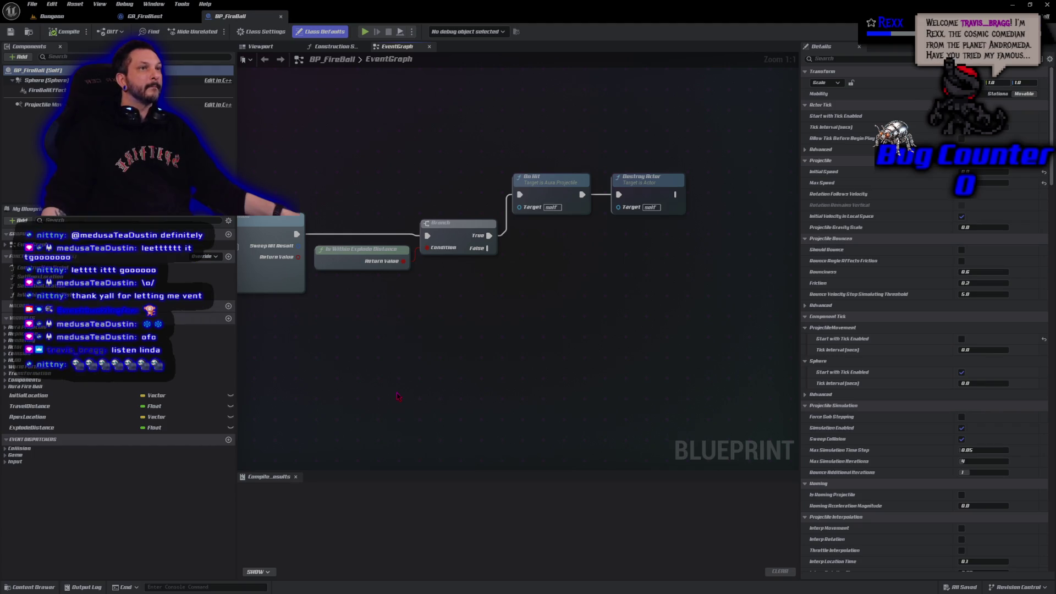
Open the CT_Damage curve table from the AbilitySystem/Data folder in the Content Drawer.
{"action": "left_click", "coordinate": [30, 587]}
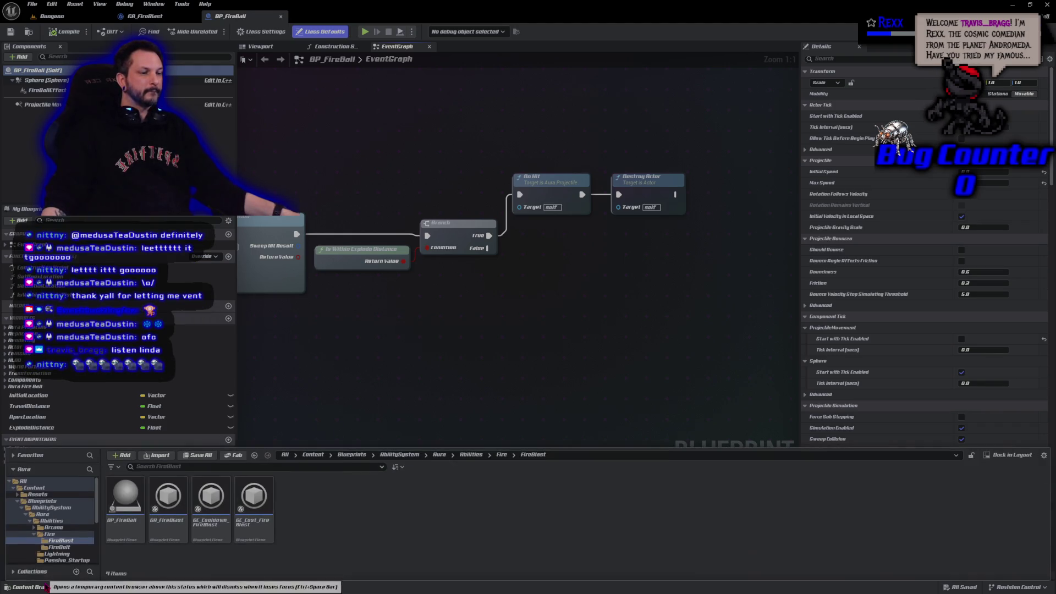
{"action": "left_click", "coordinate": [55, 508]}
{"action": "double_click", "coordinate": [168, 498]}
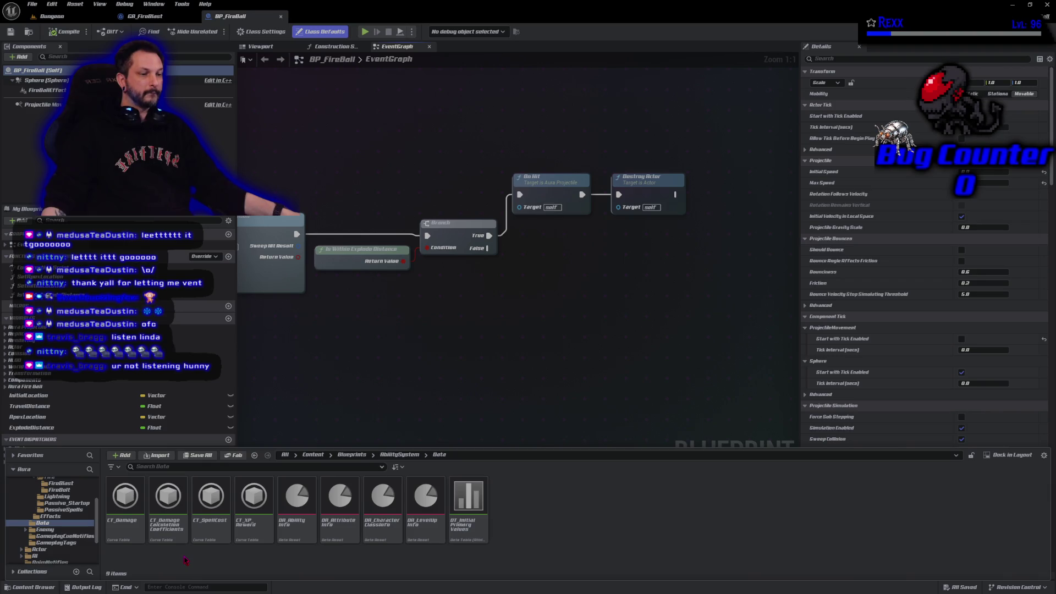
{"action": "double_click", "coordinate": [122, 531]}
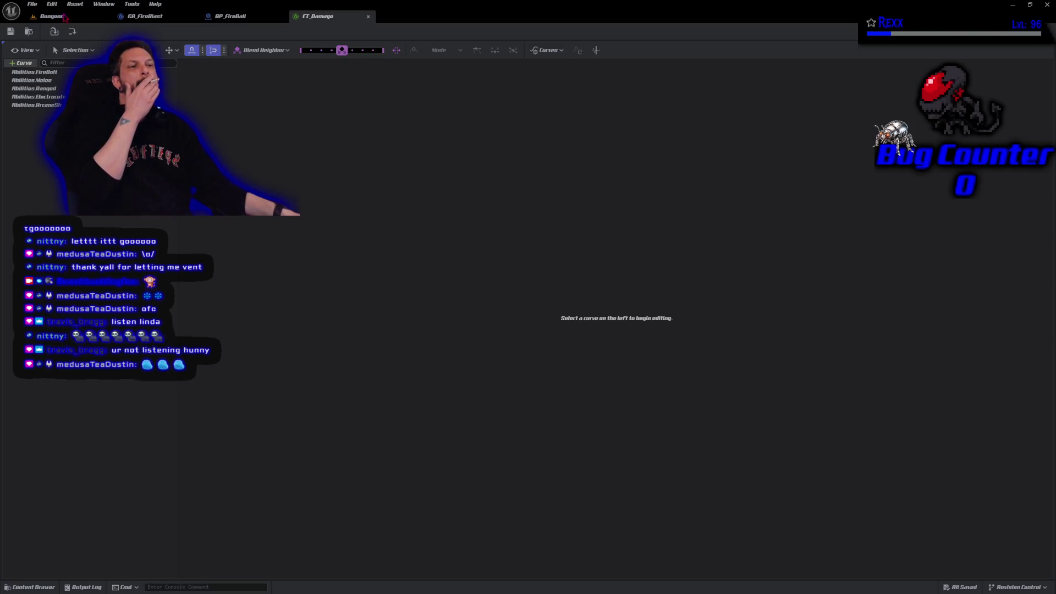
Add a new curve row to CT_Damage, name it Abilities.FireBlast, and save the table.
{"action": "left_click", "coordinate": [21, 63]}
{"action": "left_click", "coordinate": [22, 113]}
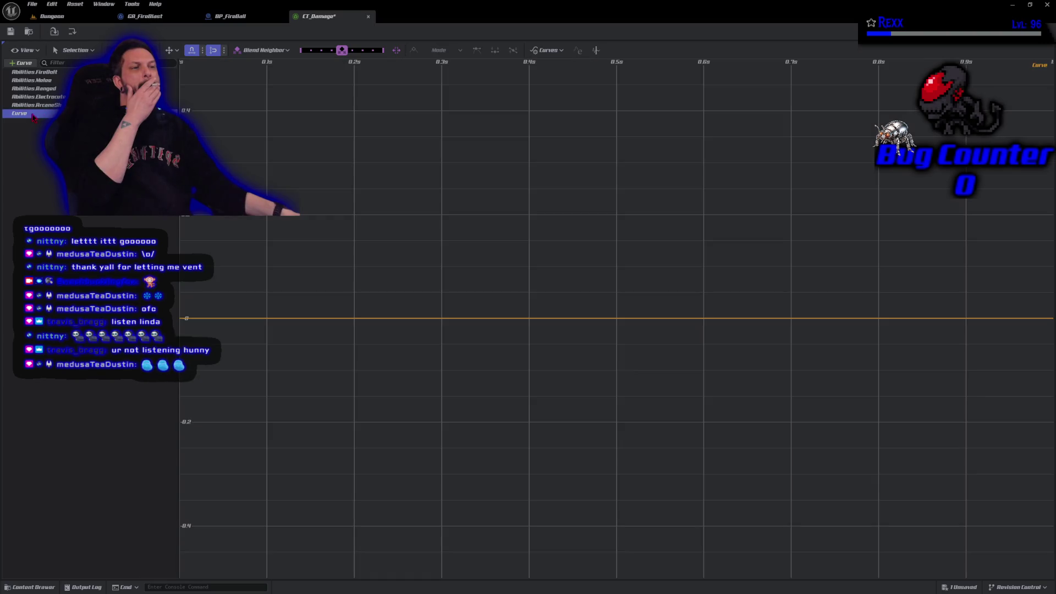
{"action": "double_click", "coordinate": [32, 114]}
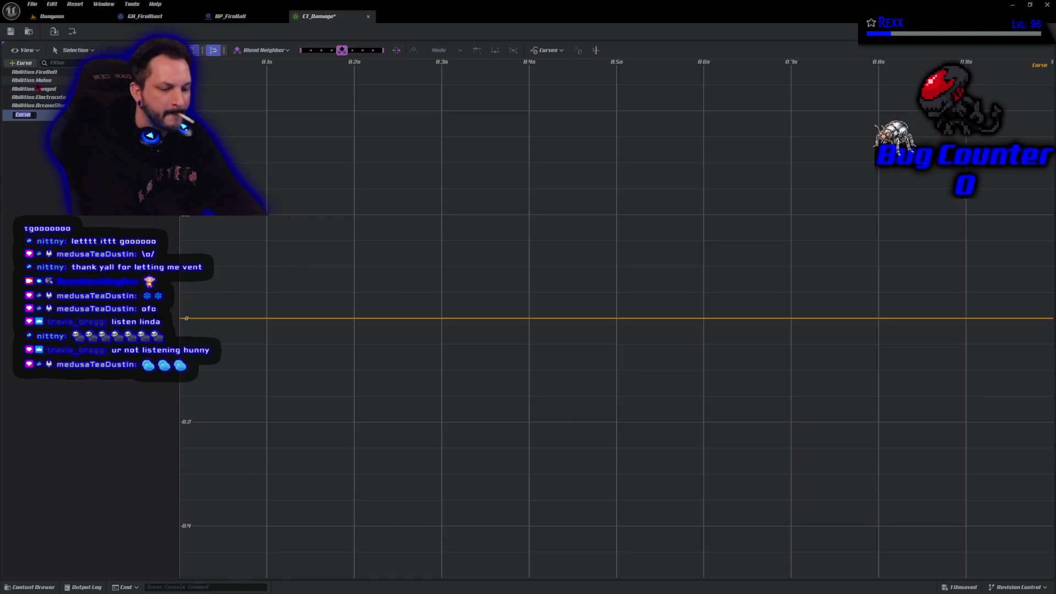
{"action": "type", "text": "A"}
{"action": "type", "text": "bilities.F"}
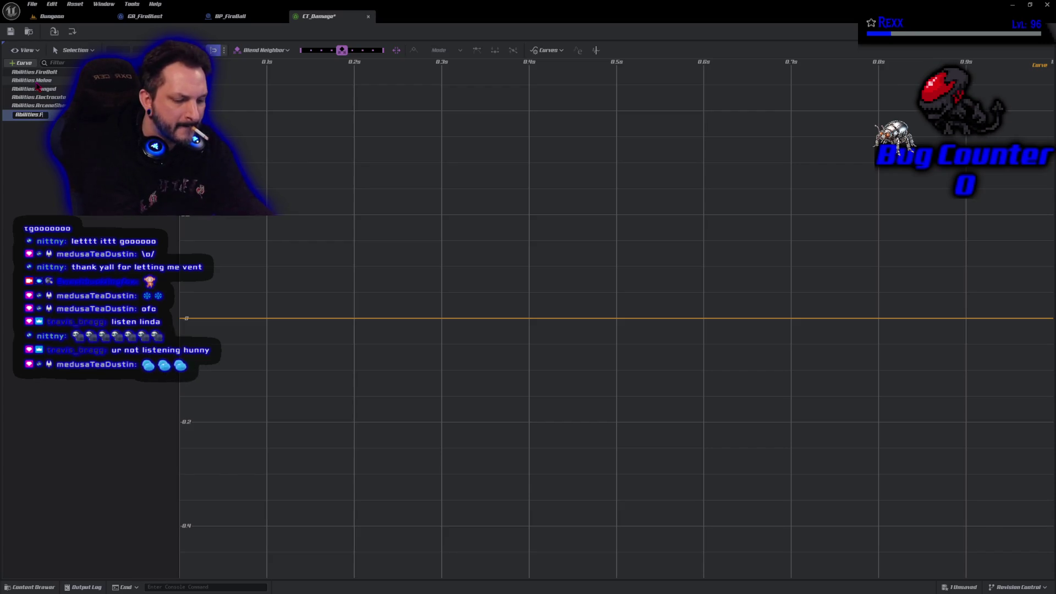
{"action": "type", "text": "Bla"}
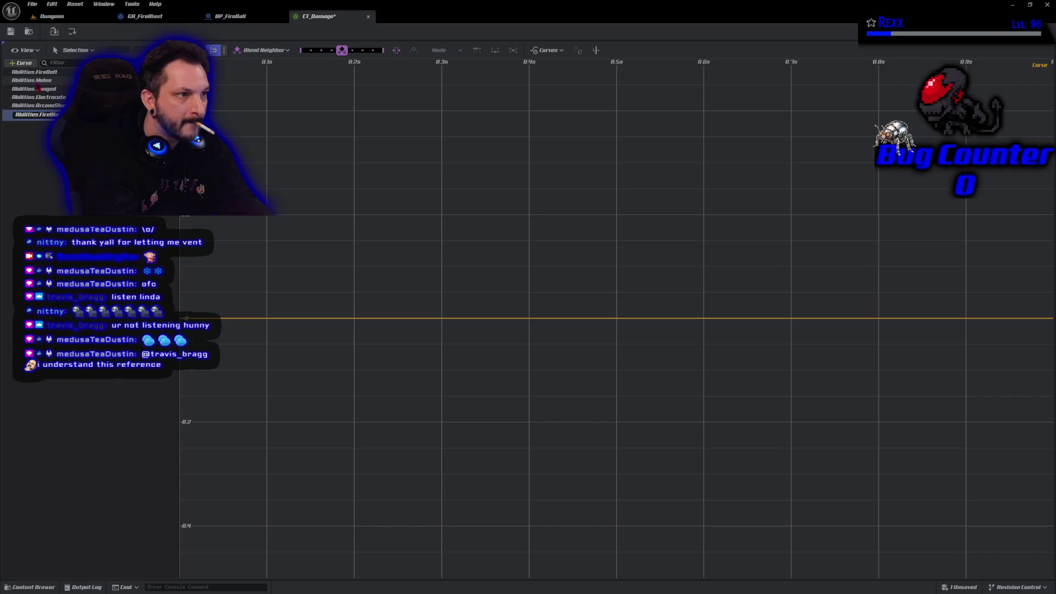
{"action": "key", "text": "Return"}
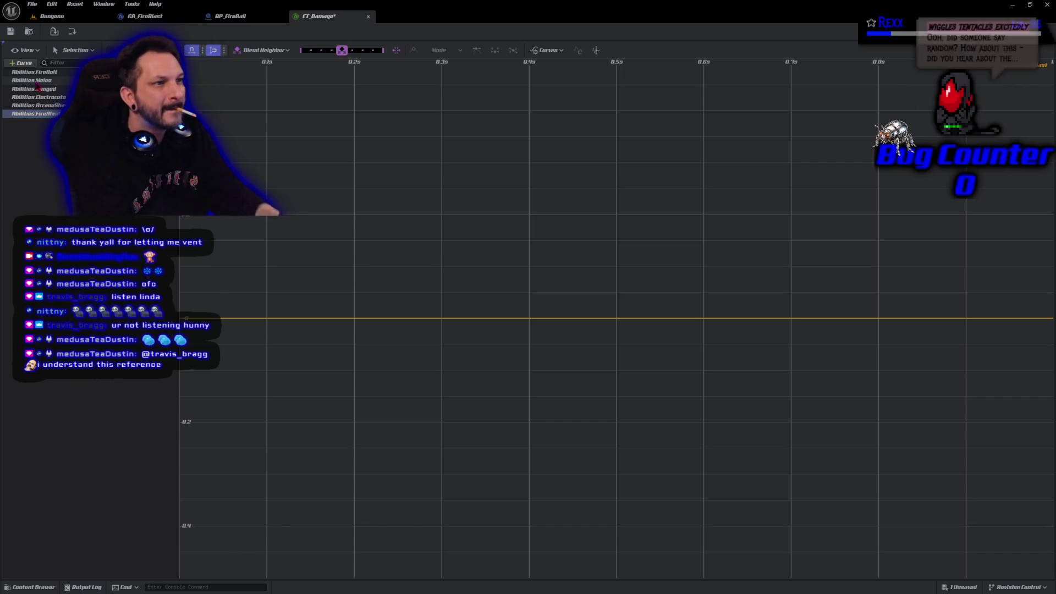
{"action": "key", "text": "ctrl+s"}
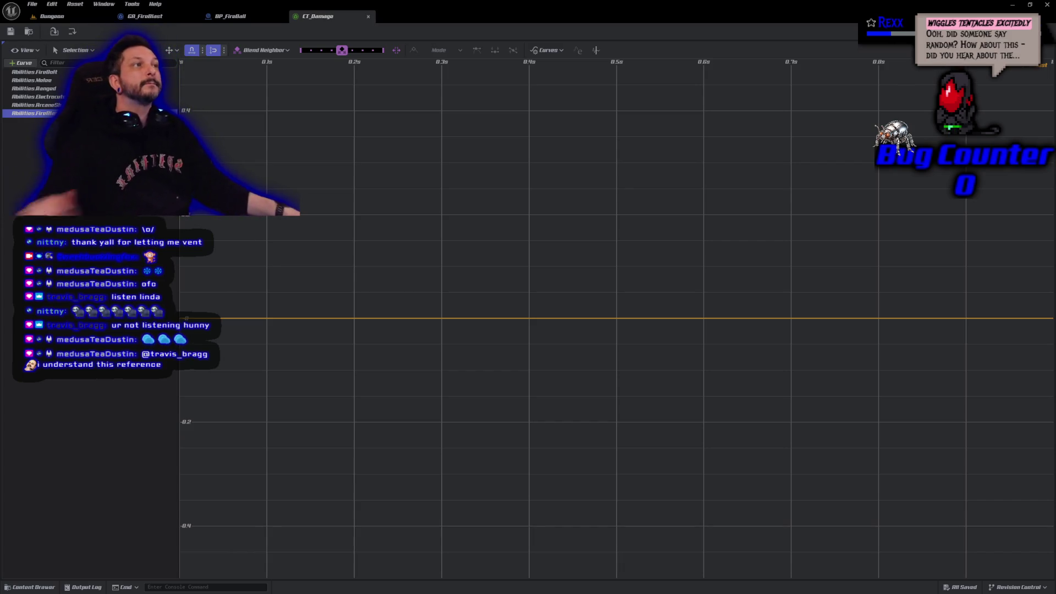
Add two keys to the Abilities.FireBlast curve.
{"action": "right_click", "coordinate": [398, 320]}
{"action": "left_click", "coordinate": [424, 342]}
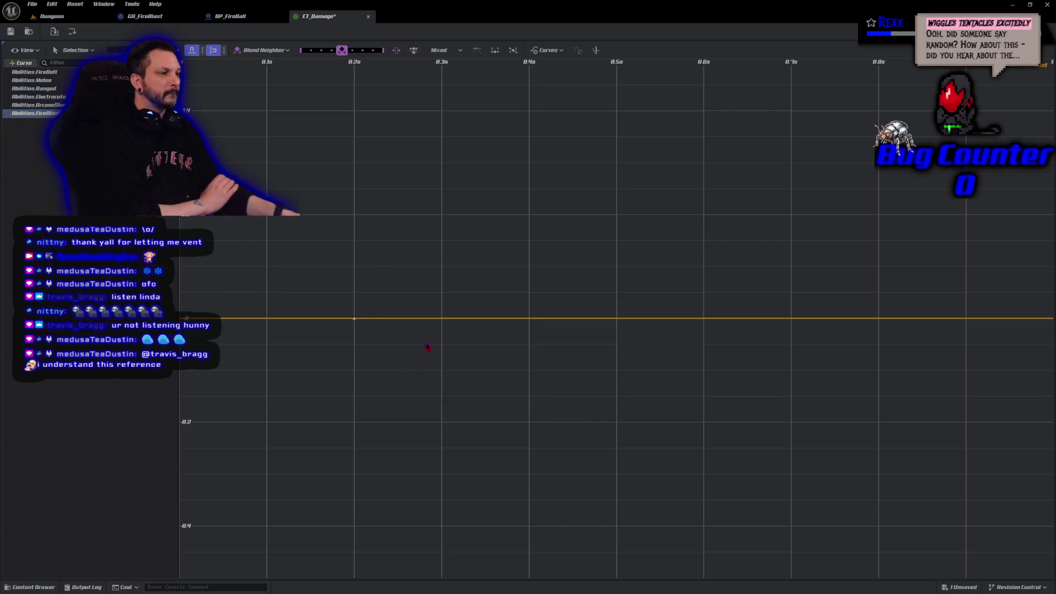
{"action": "right_click", "coordinate": [472, 321]}
{"action": "left_click", "coordinate": [493, 346]}
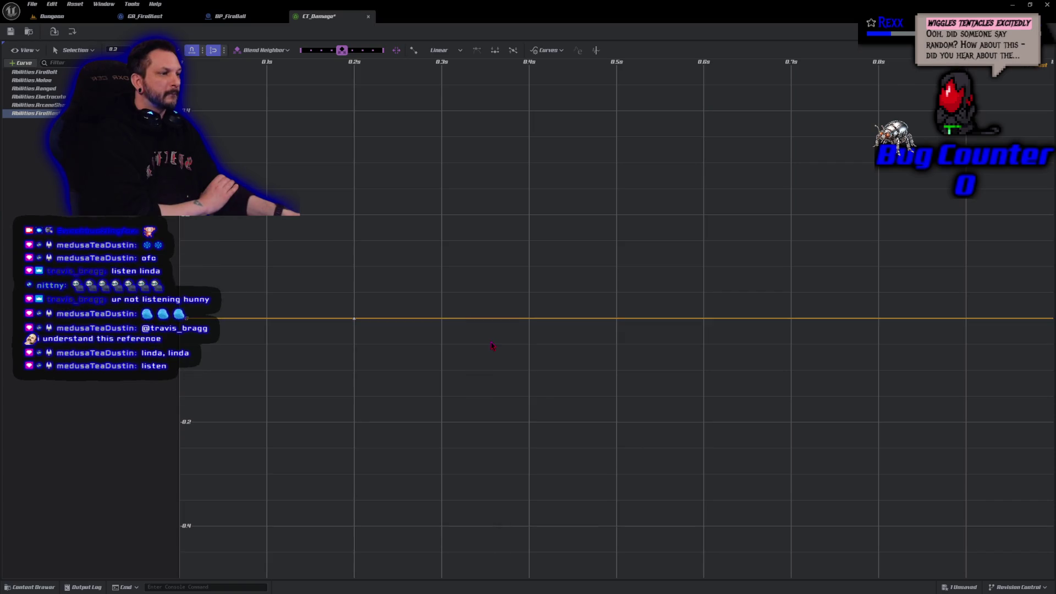
Set the later key's value to 15 and frame the now-rising curve.
{"action": "left_click", "coordinate": [354, 319]}
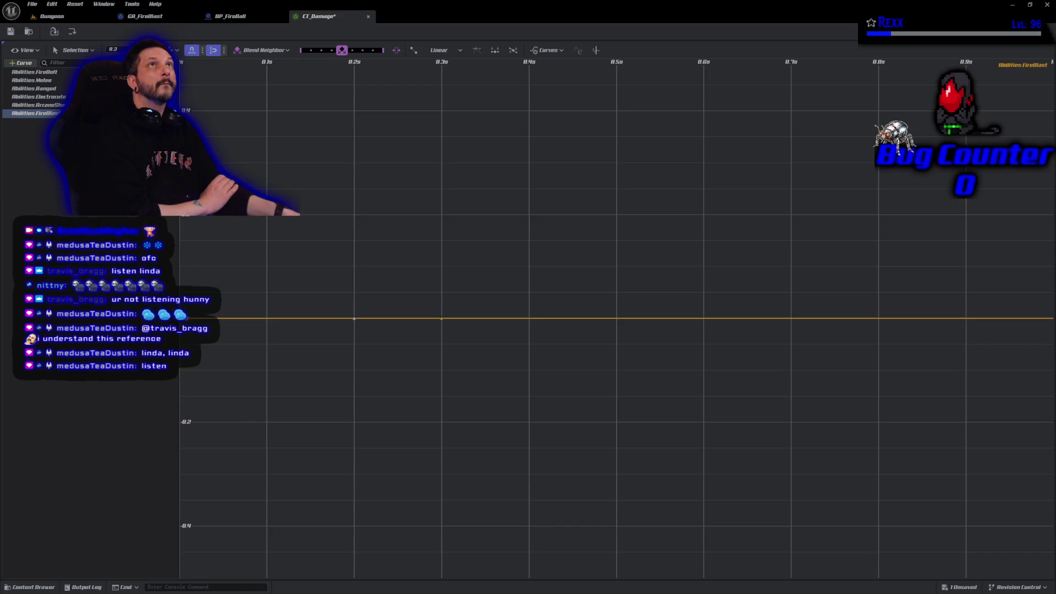
{"action": "left_click", "coordinate": [118, 50]}
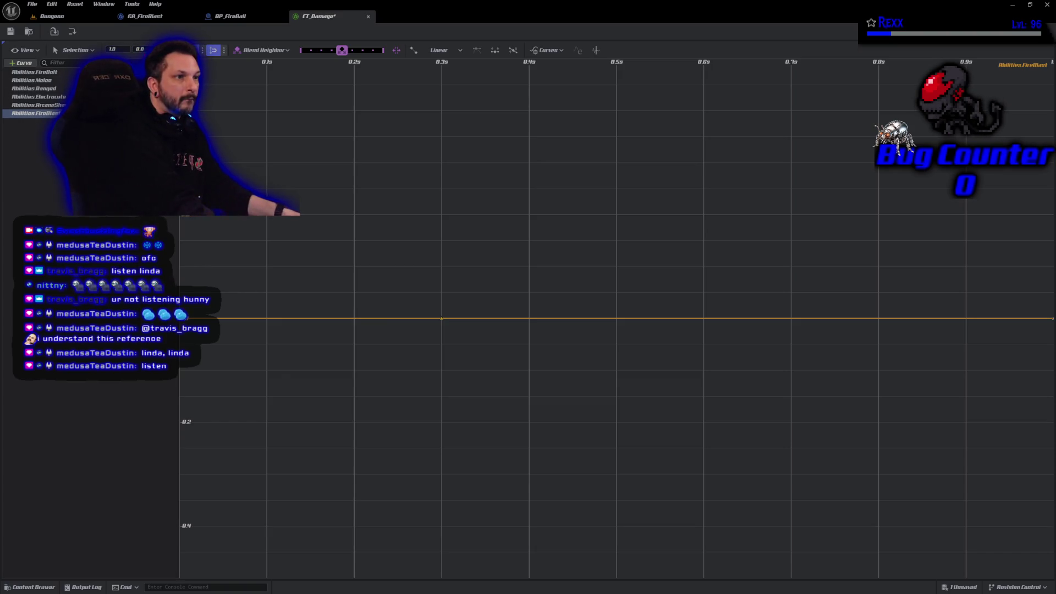
{"action": "type", "text": "15"}
{"action": "key", "text": "Return"}
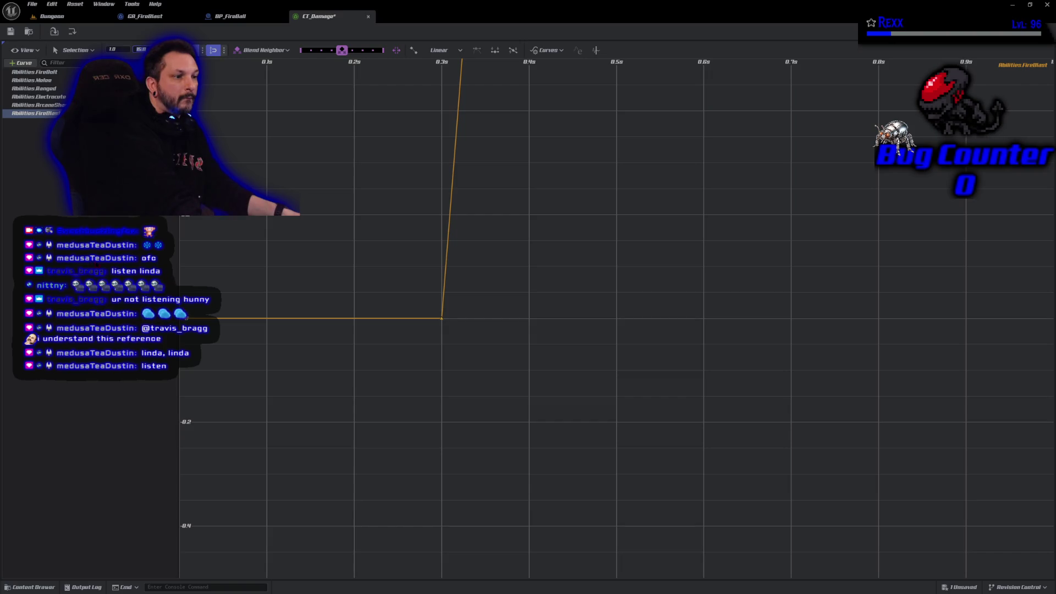
{"action": "scroll", "coordinate": [443, 295], "scroll_direction": "down", "scroll_amount": 5}
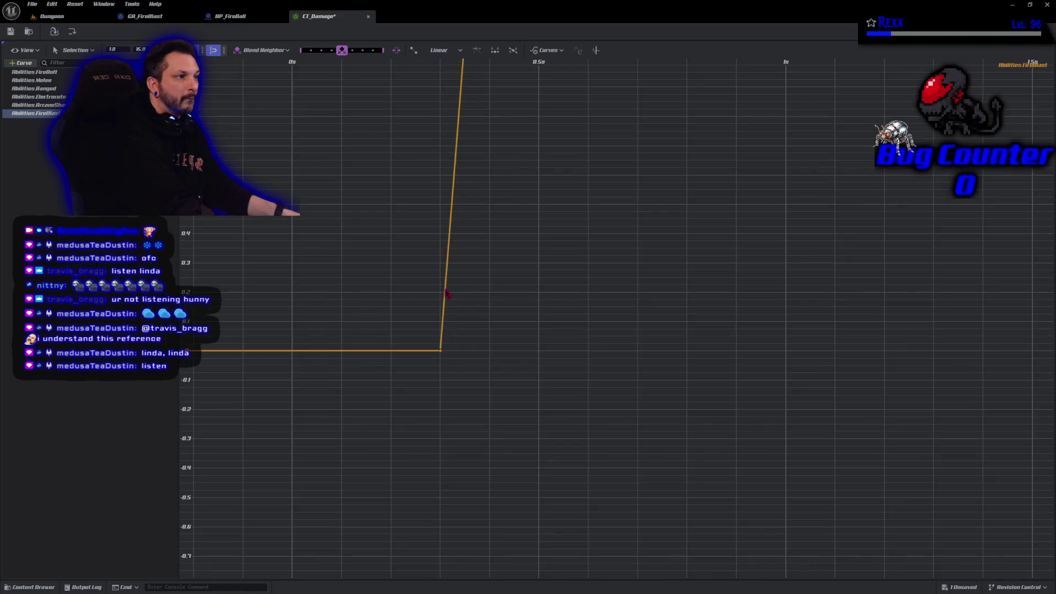
{"action": "scroll", "coordinate": [497, 315], "scroll_direction": "down", "scroll_amount": 6}
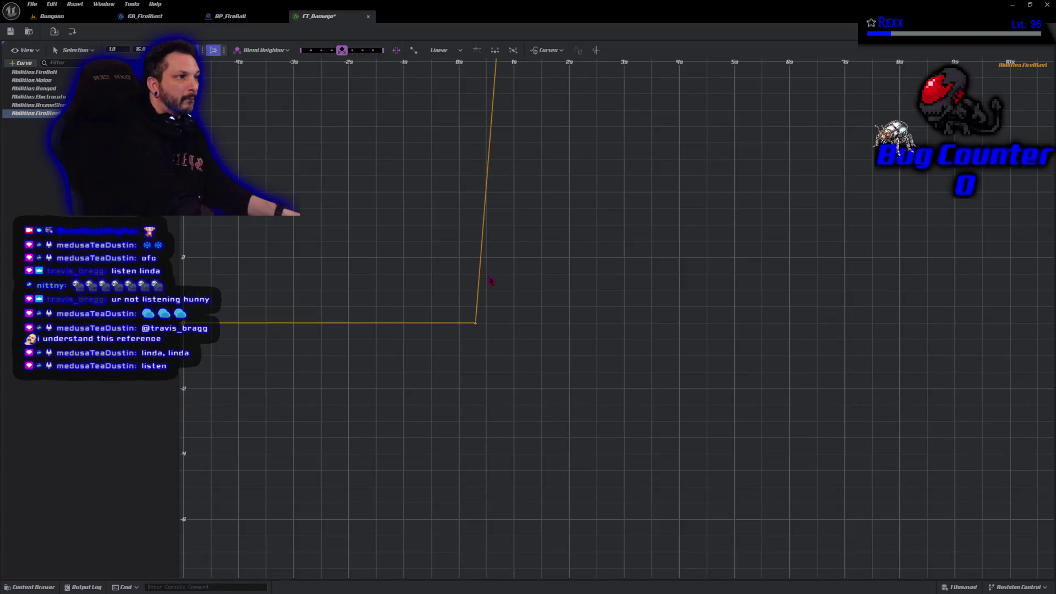
{"action": "left_click_drag", "start_coordinate": [554, 339], "coordinate": [554, 333]}
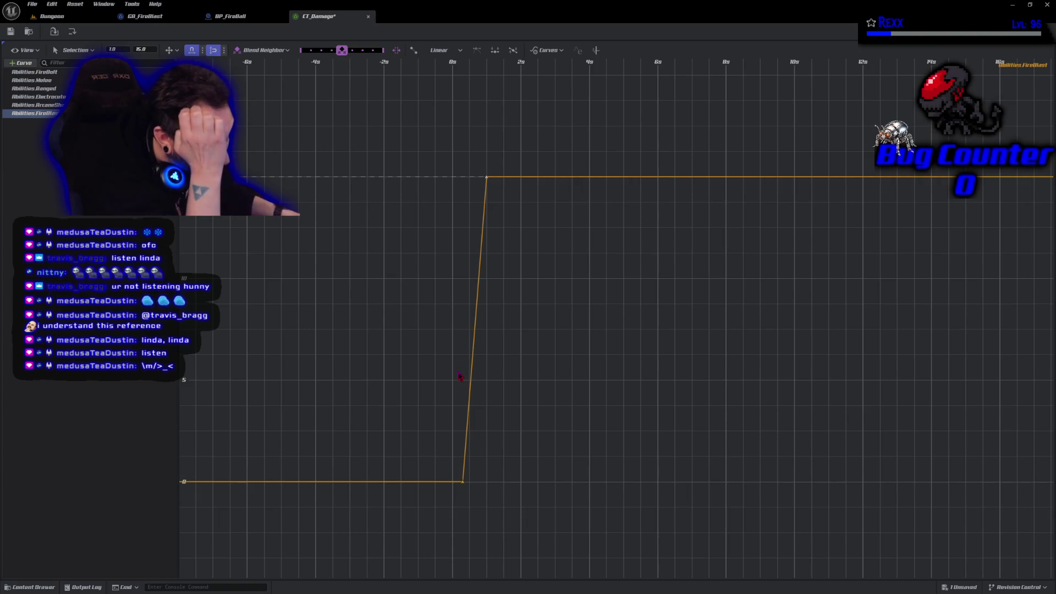
Move the top key out to 40s and set the starting key to 1s, value 15.
{"action": "mouse_move", "coordinate": [490, 183]}
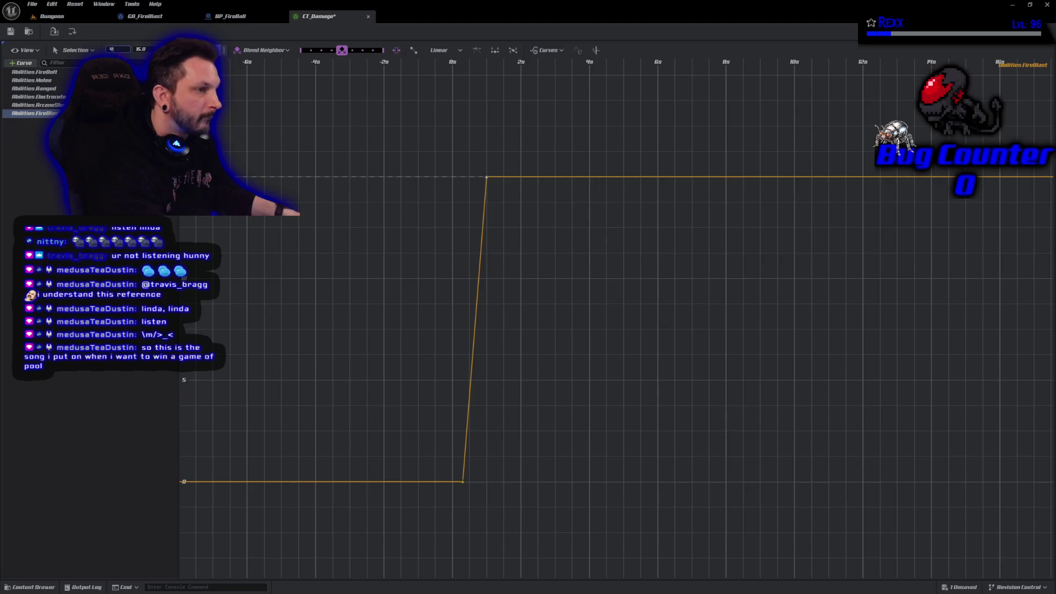
{"action": "key", "text": "Return"}
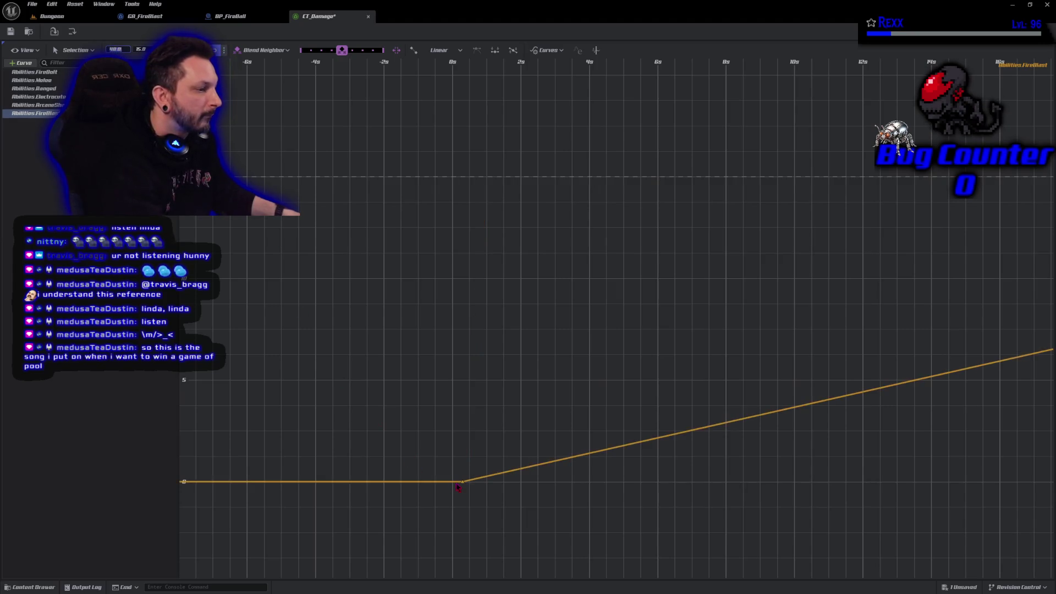
{"action": "left_click", "coordinate": [463, 483]}
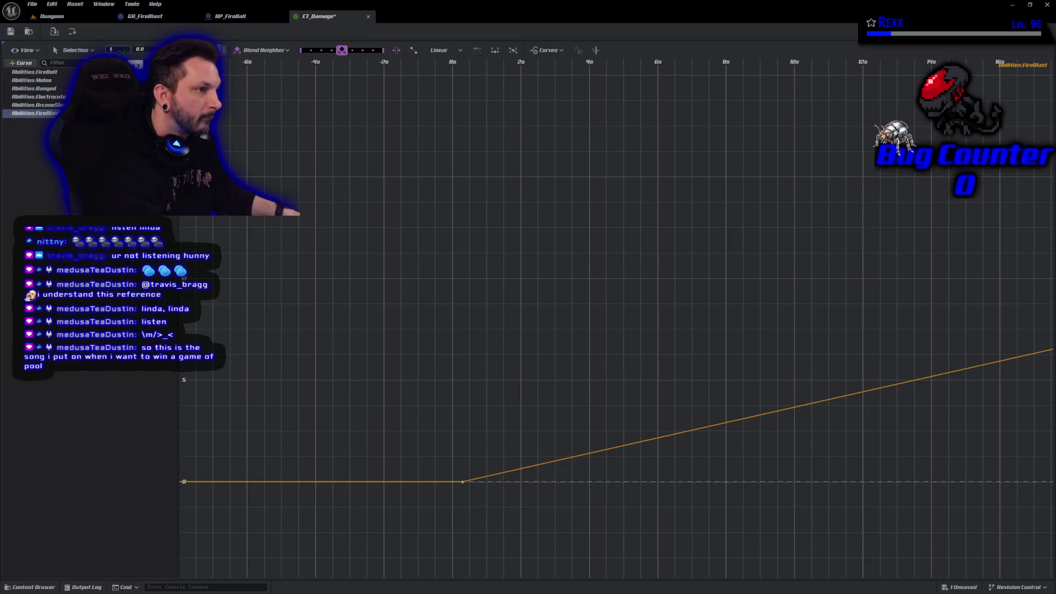
{"action": "key", "text": "Return"}
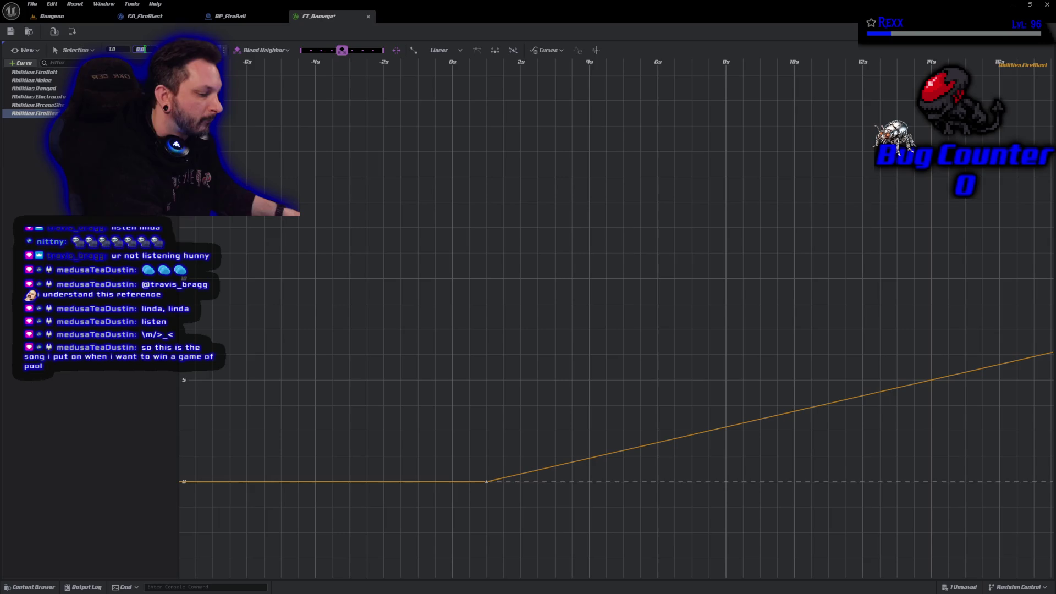
{"action": "key", "text": "Return"}
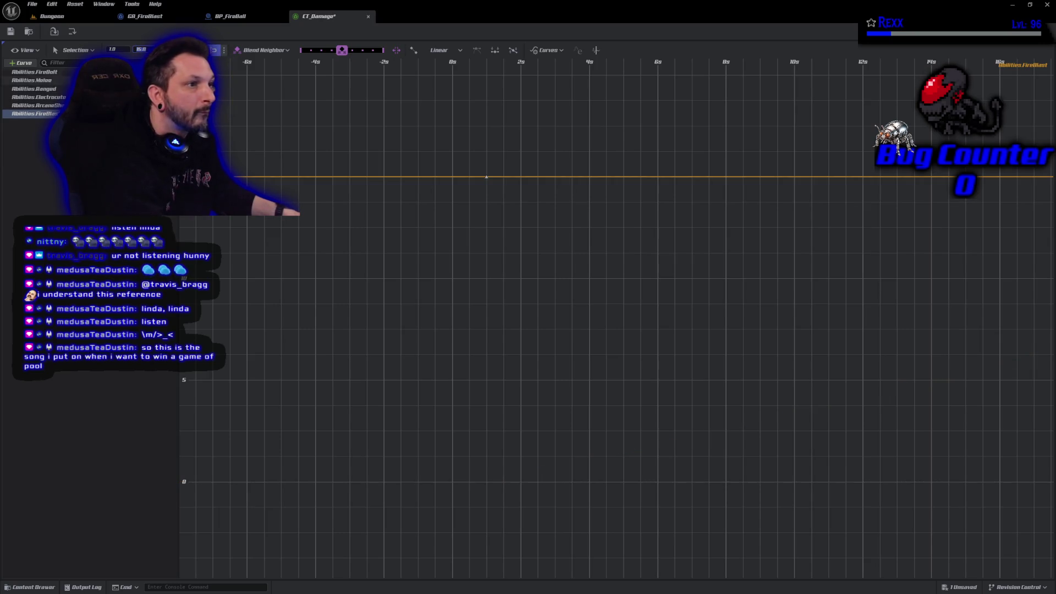
Set the key at 40 seconds to value 150 so the curve ramps up from 15.
{"action": "key", "text": "f"}
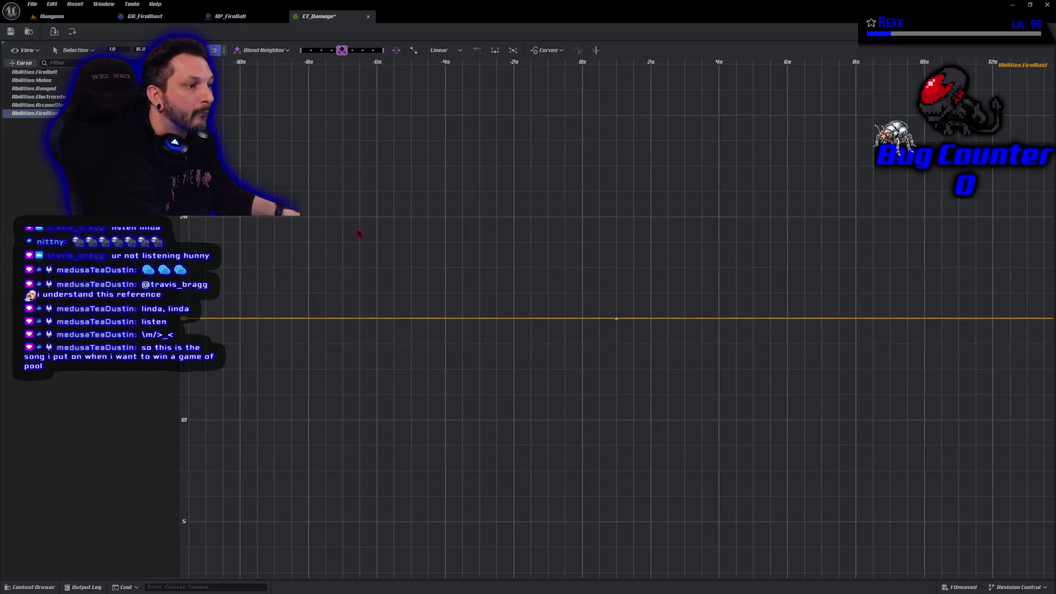
{"action": "scroll", "coordinate": [551, 415], "scroll_direction": "down", "scroll_amount": 2}
{"action": "mouse_move", "coordinate": [621, 438]}
{"action": "left_mouse_down"}
{"action": "mouse_move", "coordinate": [456, 429]}
{"action": "mouse_move", "coordinate": [671, 432]}
{"action": "mouse_move", "coordinate": [270, 399]}
{"action": "mouse_move", "coordinate": [47, 396]}
{"action": "left_mouse_up"}
{"action": "left_click_drag", "start_coordinate": [661, 407], "coordinate": [385, 401]}
{"action": "left_click_drag", "start_coordinate": [715, 407], "coordinate": [441, 396]}
{"action": "mouse_move", "coordinate": [198, 385]}
{"action": "left_mouse_down"}
{"action": "mouse_move", "coordinate": [467, 388]}
{"action": "mouse_move", "coordinate": [470, 418]}
{"action": "left_mouse_up"}
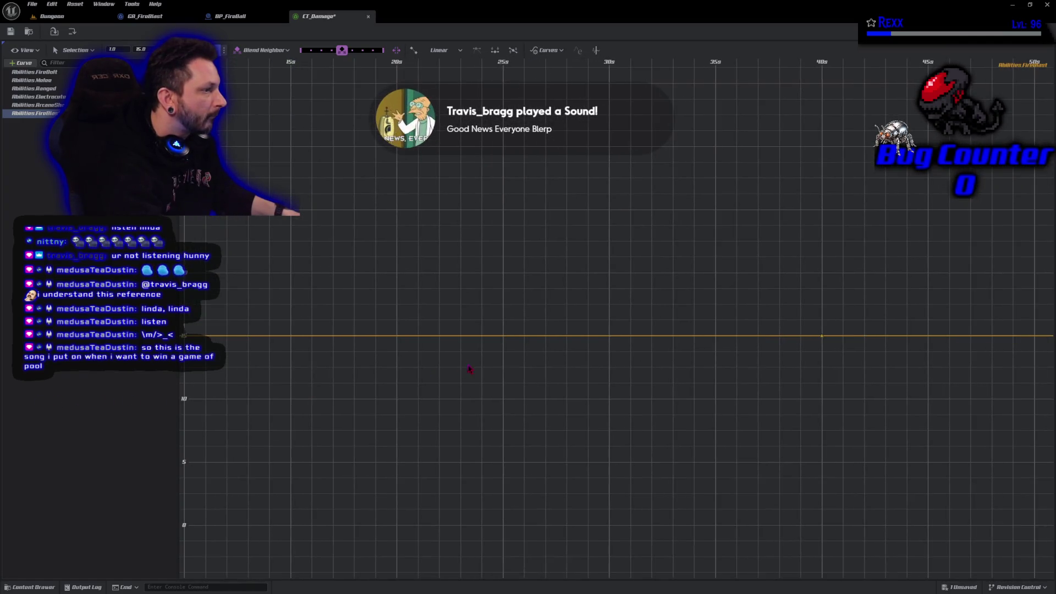
{"action": "scroll", "coordinate": [544, 365], "scroll_direction": "down", "scroll_amount": 2}
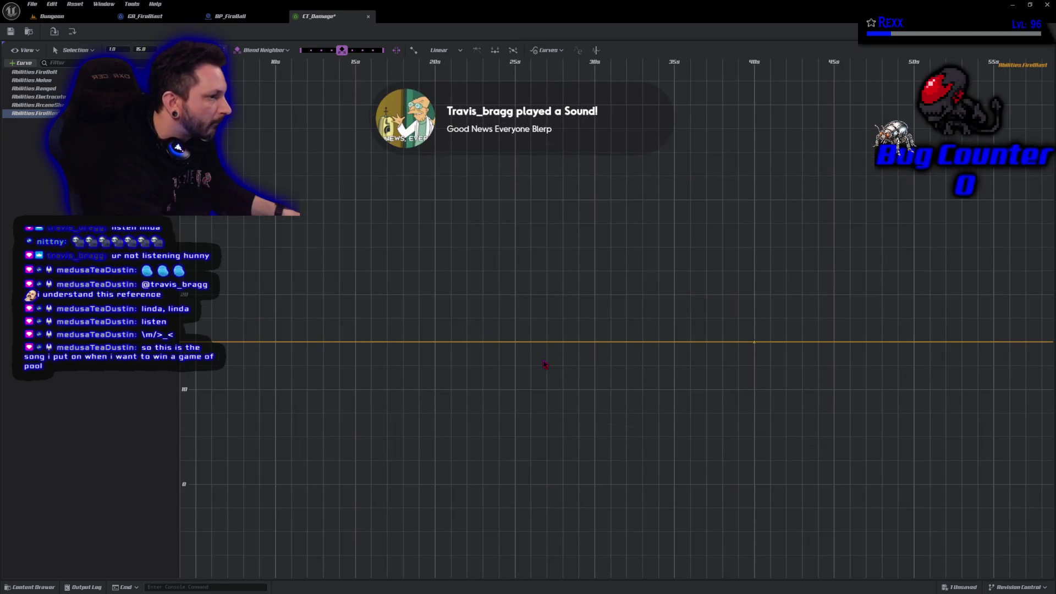
{"action": "left_click", "coordinate": [24, 50]}
{"action": "left_click", "coordinate": [39, 81]}
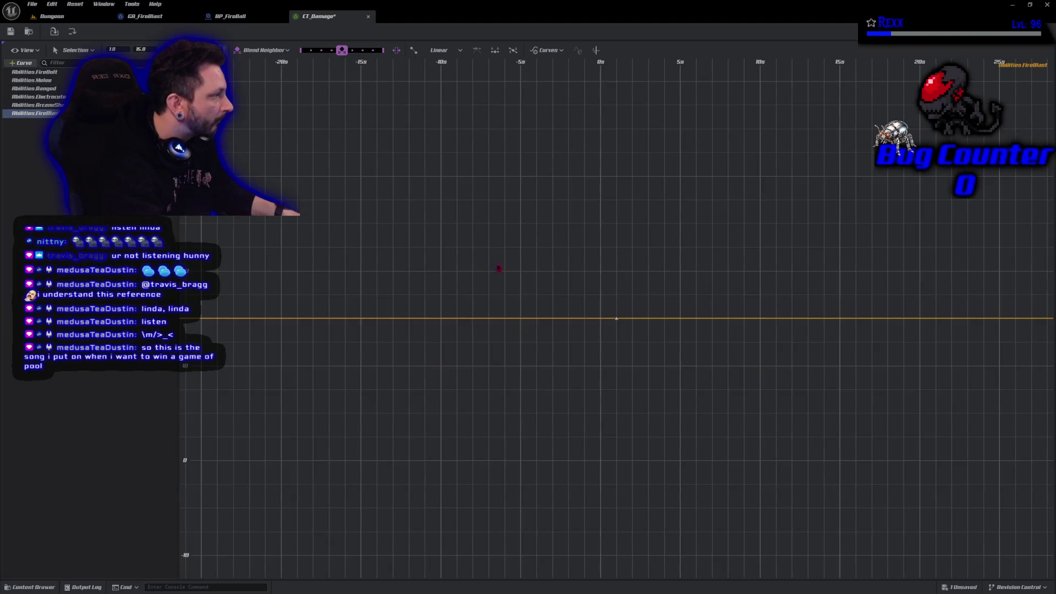
{"action": "scroll", "coordinate": [595, 331], "scroll_direction": "down", "scroll_amount": 3}
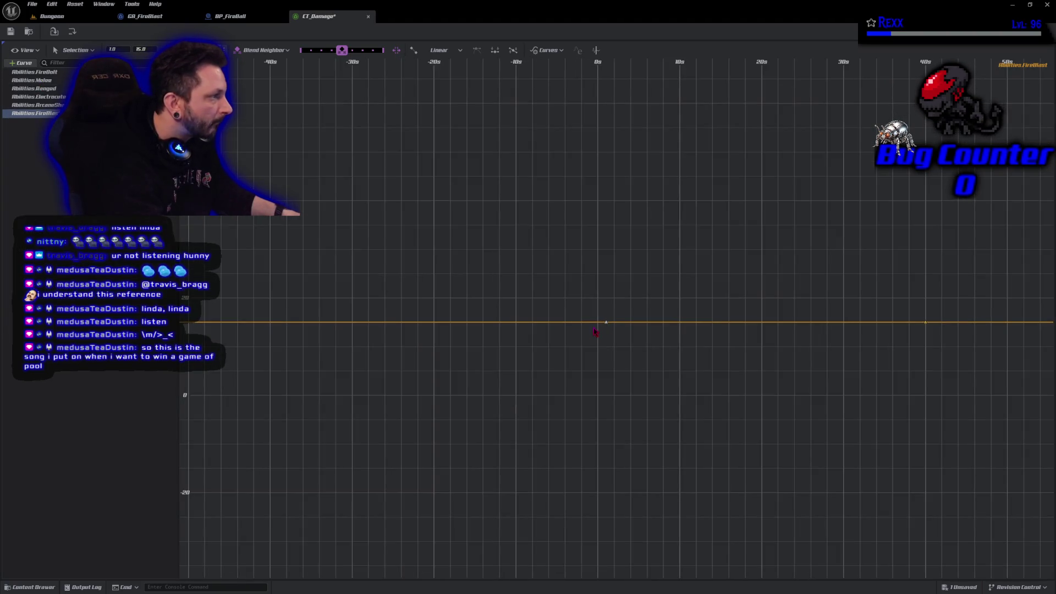
{"action": "left_click", "coordinate": [916, 368]}
{"action": "left_click", "coordinate": [918, 316]}
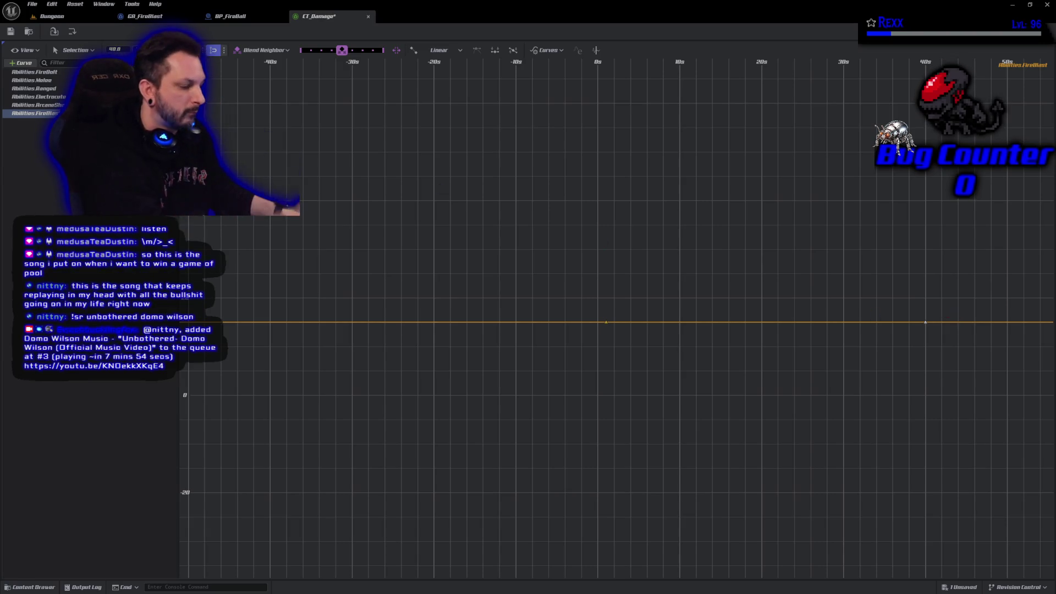
{"action": "type", "text": "150"}
{"action": "key", "text": "Return"}
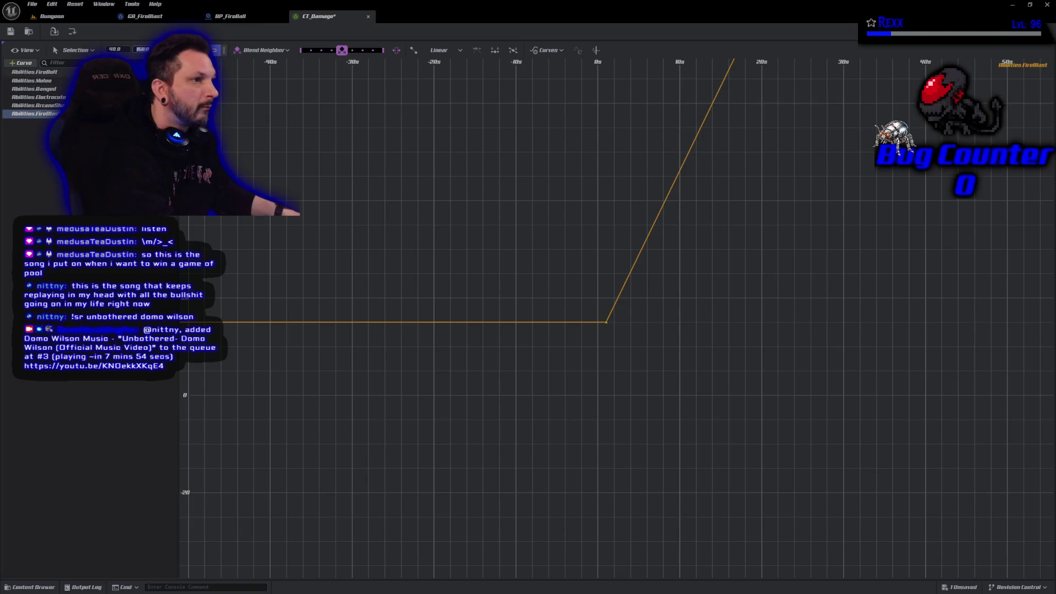
Select both keys of the 15-to-150 ramp and frame them for editing.
{"action": "key", "text": "f"}
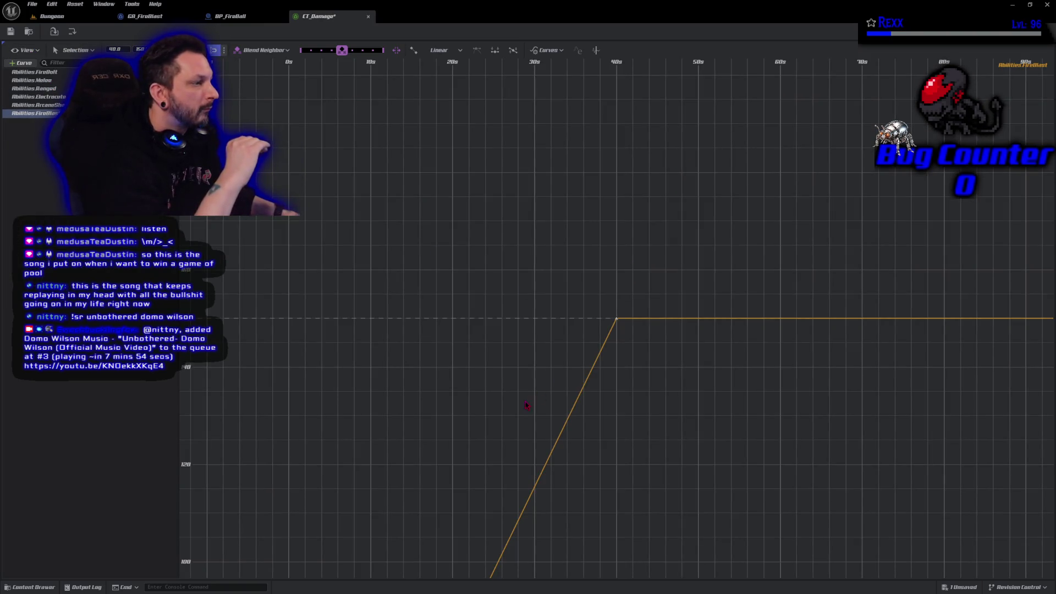
{"action": "scroll", "coordinate": [493, 427], "scroll_direction": "down", "scroll_amount": 5}
{"action": "left_click_drag", "start_coordinate": [493, 427], "coordinate": [584, 269]}
{"action": "scroll", "coordinate": [578, 275], "scroll_direction": "down", "scroll_amount": 2}
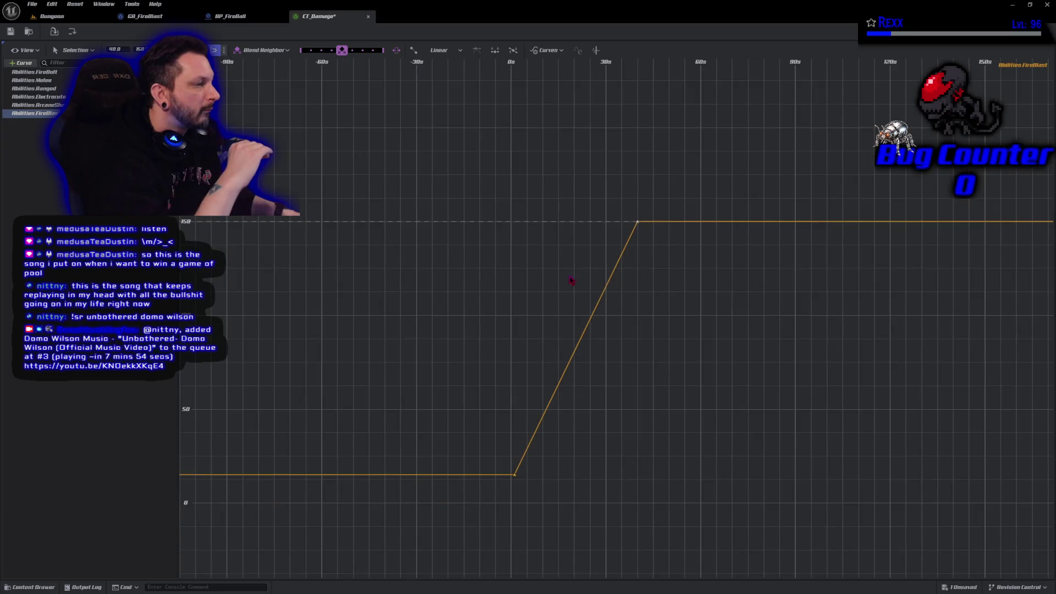
{"action": "left_click_drag", "start_coordinate": [810, 527], "coordinate": [442, 165]}
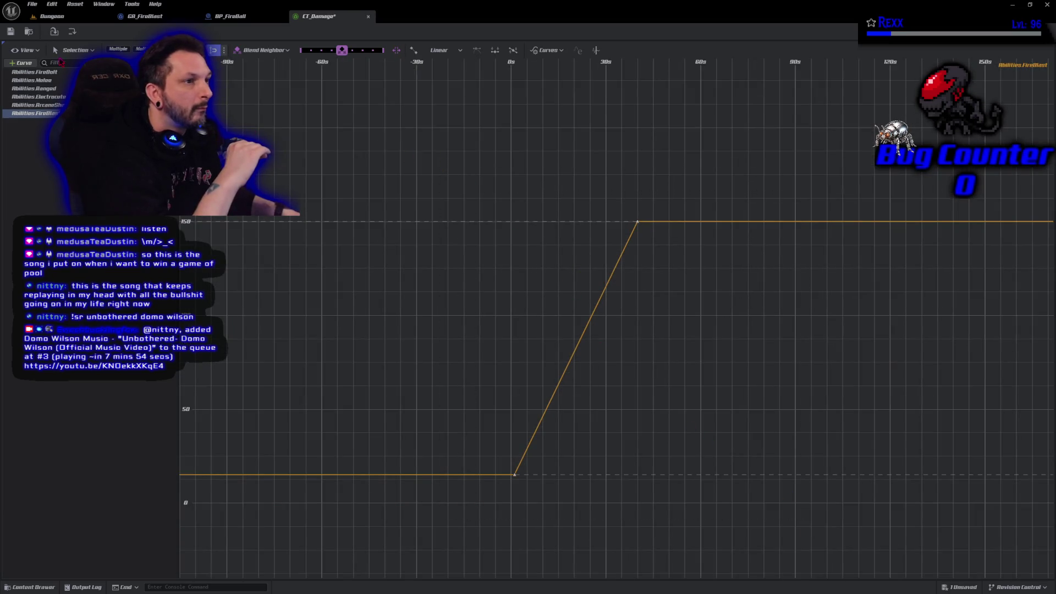
{"action": "key", "text": "f"}
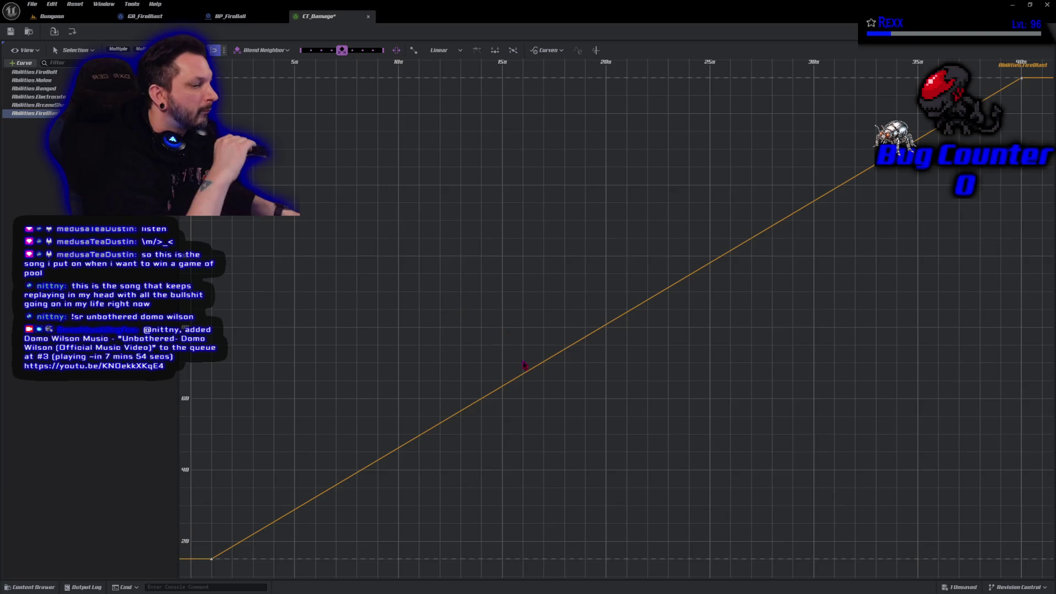
{"action": "scroll", "coordinate": [524, 366], "scroll_direction": "down", "scroll_amount": 4}
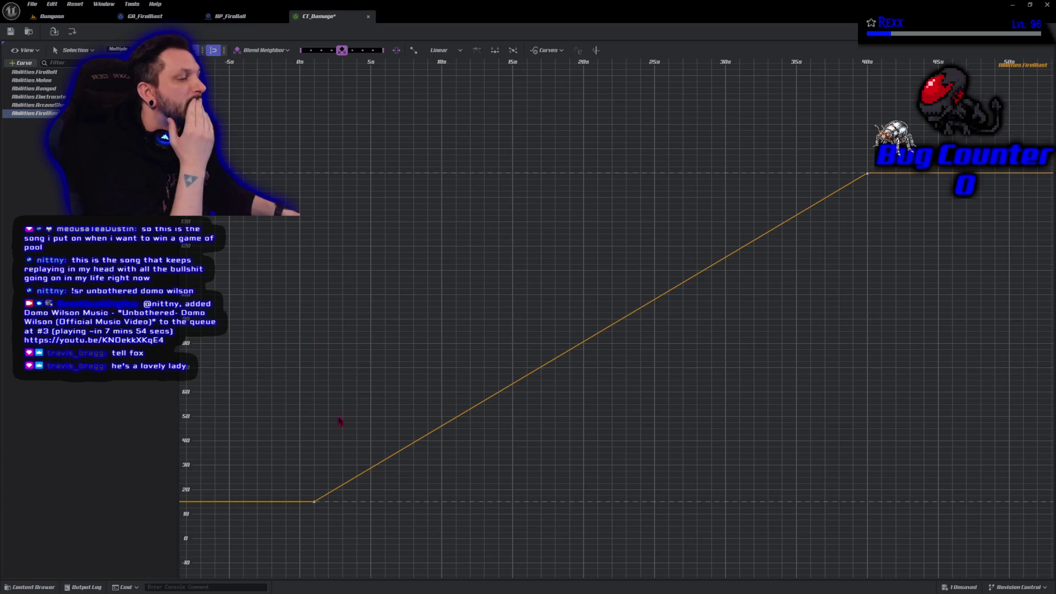
{"action": "right_click", "coordinate": [316, 504]}
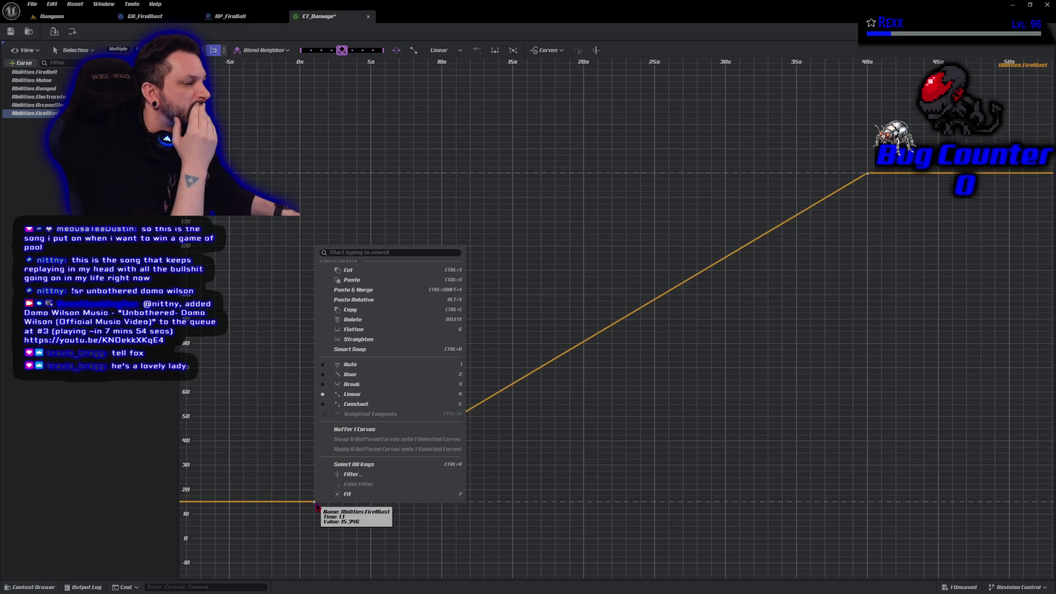
Give the FireBlast keys smooth interpolation and ease the ramp into an S-curve.
{"action": "left_click", "coordinate": [347, 366]}
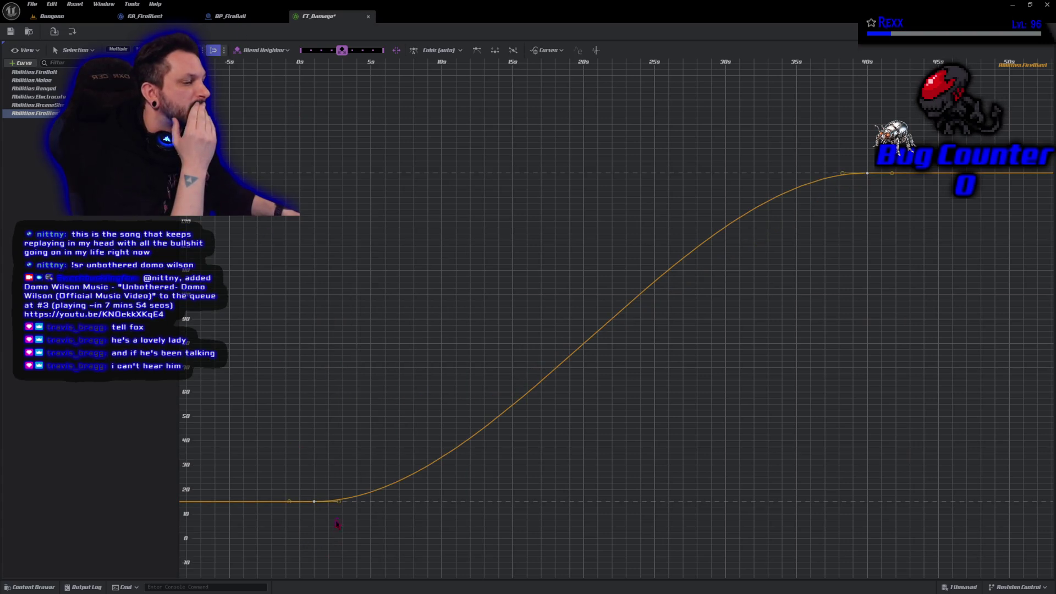
{"action": "left_click_drag", "start_coordinate": [338, 503], "coordinate": [336, 490]}
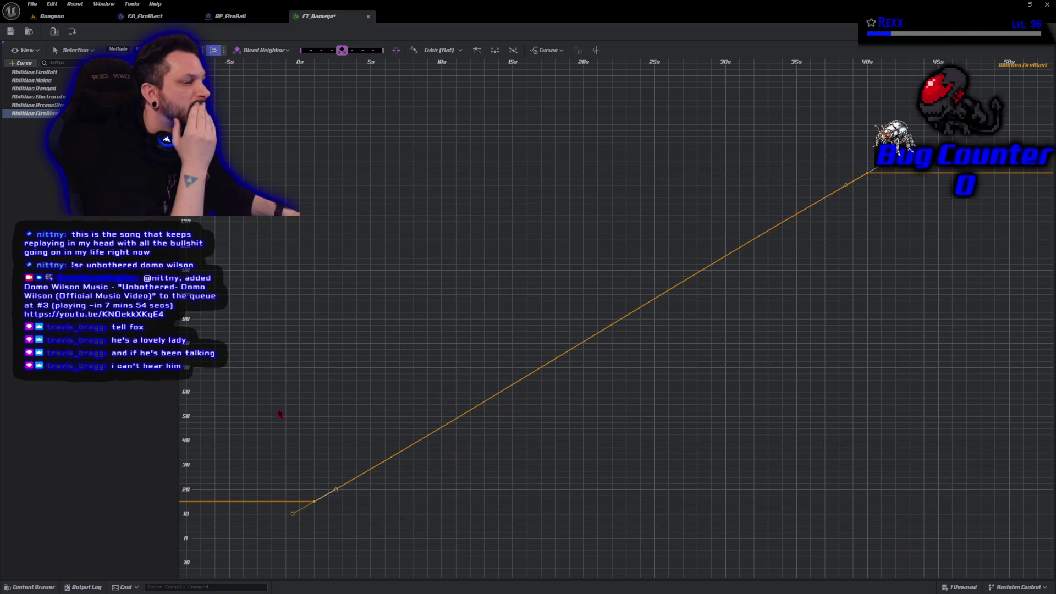
{"action": "mouse_move", "coordinate": [336, 491]}
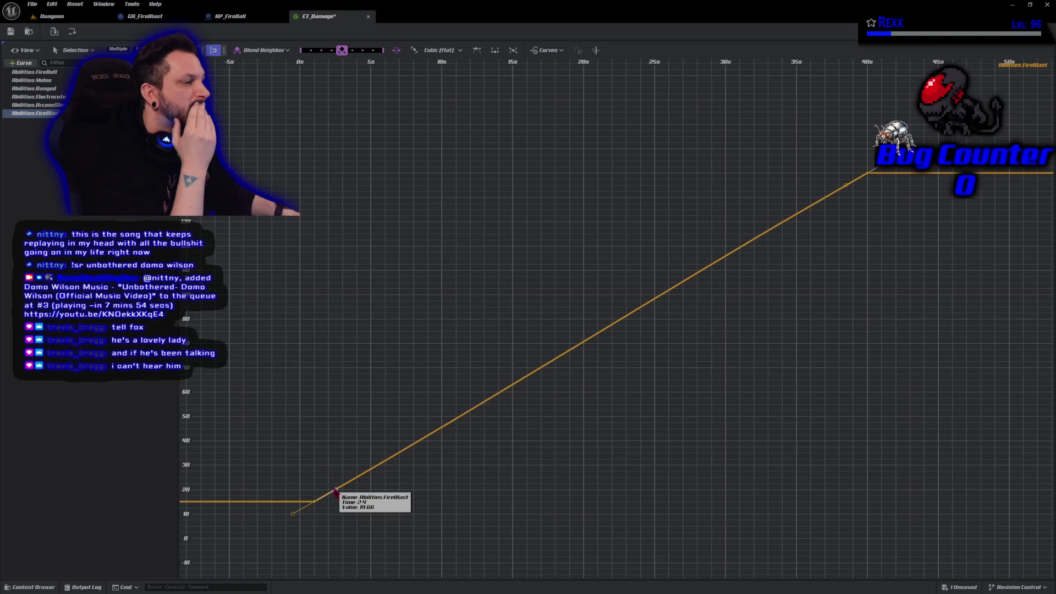
{"action": "left_click_drag", "start_coordinate": [337, 493], "coordinate": [342, 495]}
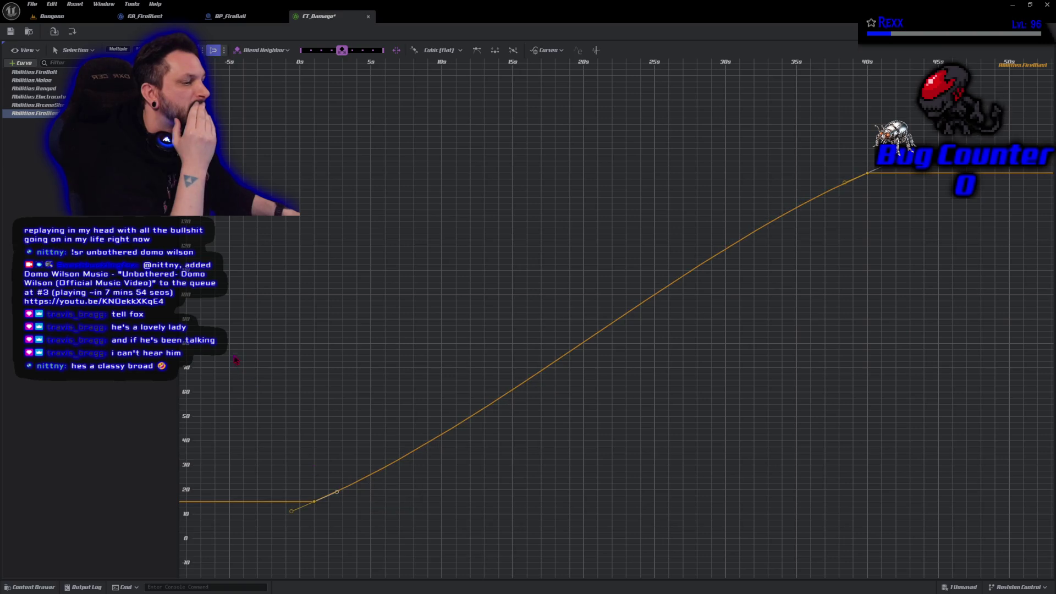
{"action": "key", "text": "ctrl+s"}
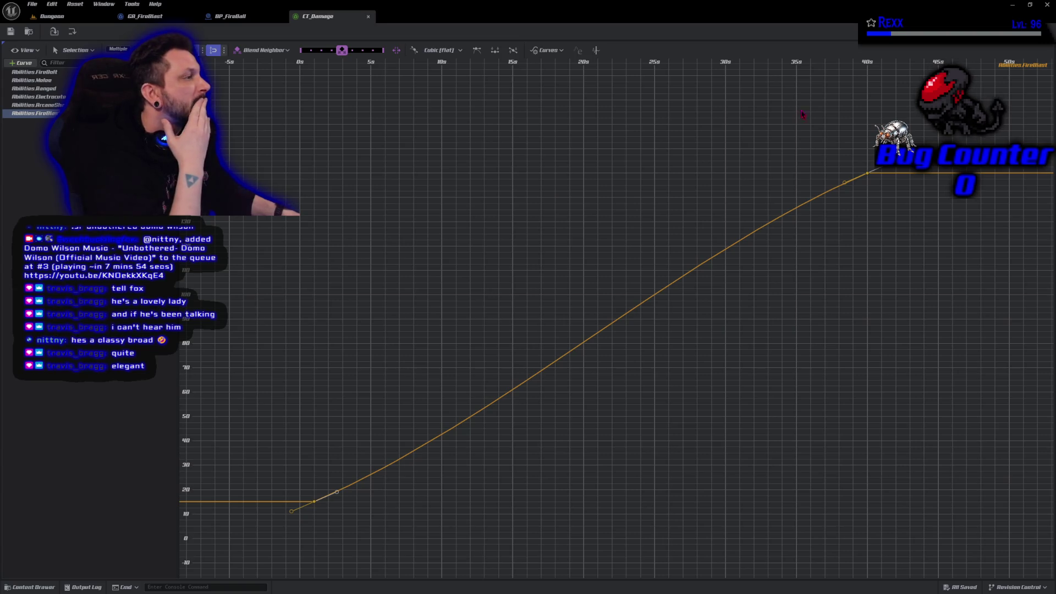
{"action": "left_click_drag", "start_coordinate": [844, 182], "coordinate": [843, 178]}
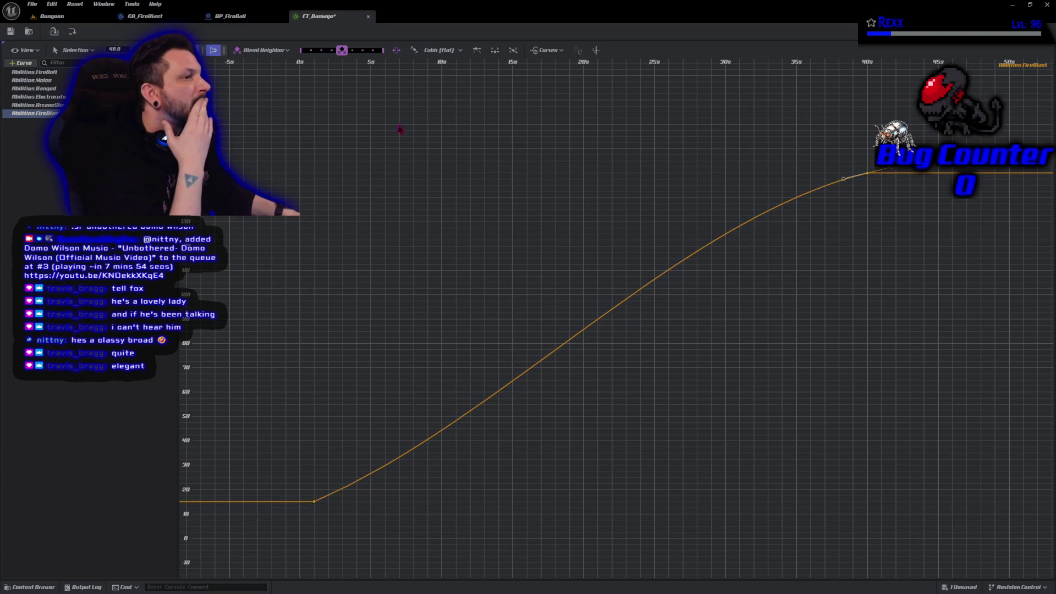
Save the CT_Damage curve table through File > Save.
{"action": "left_click", "coordinate": [32, 4]}
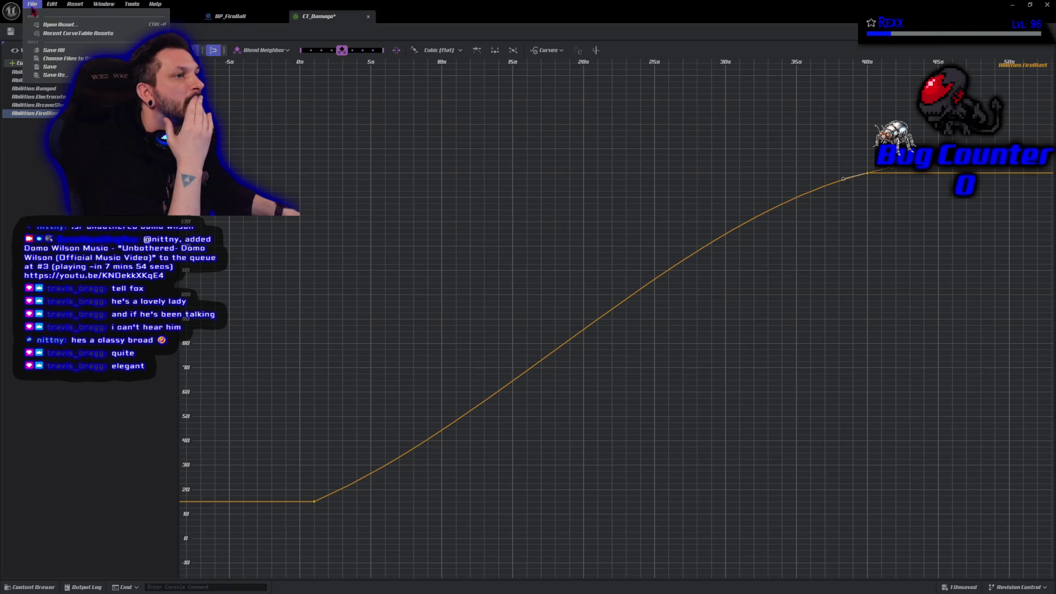
{"action": "left_click", "coordinate": [57, 52]}
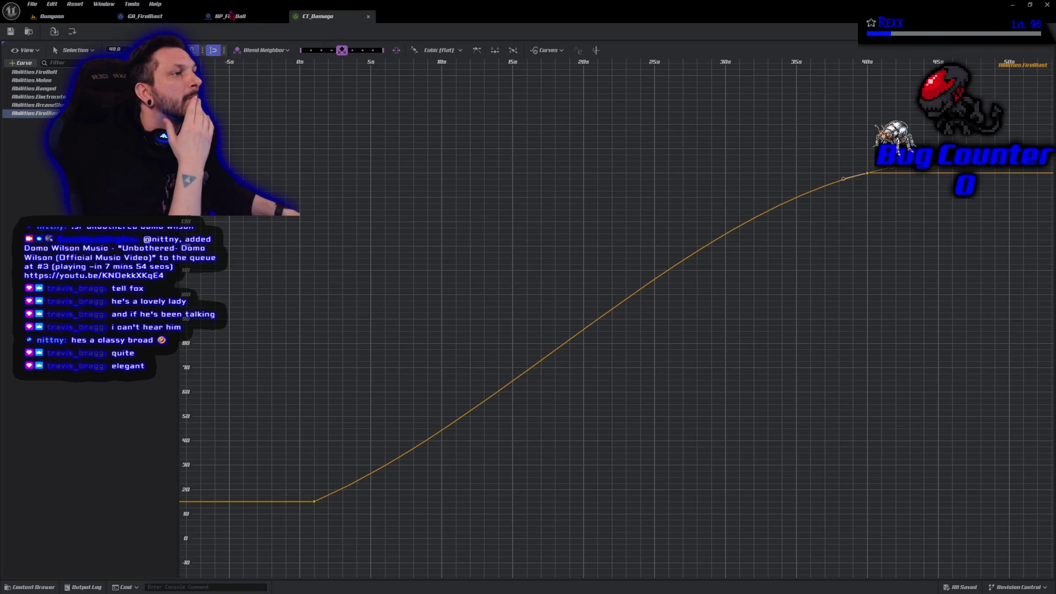
{"action": "left_click", "coordinate": [140, 16]}
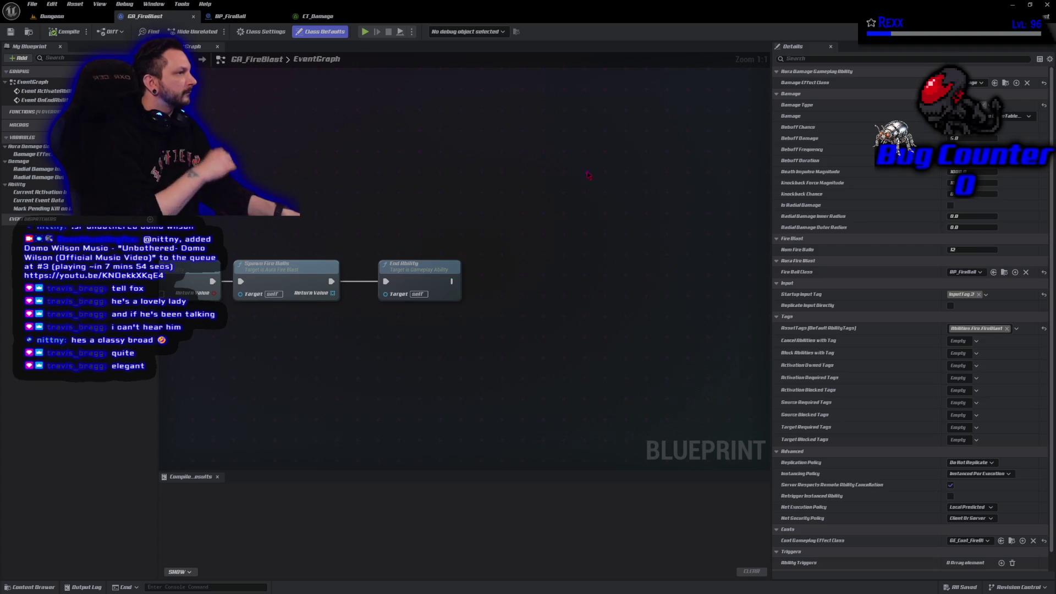
Point GA_FireBlast's Damage at the Abilities.FireBlast row and compile-save the ability.
{"action": "left_click", "coordinate": [1020, 116]}
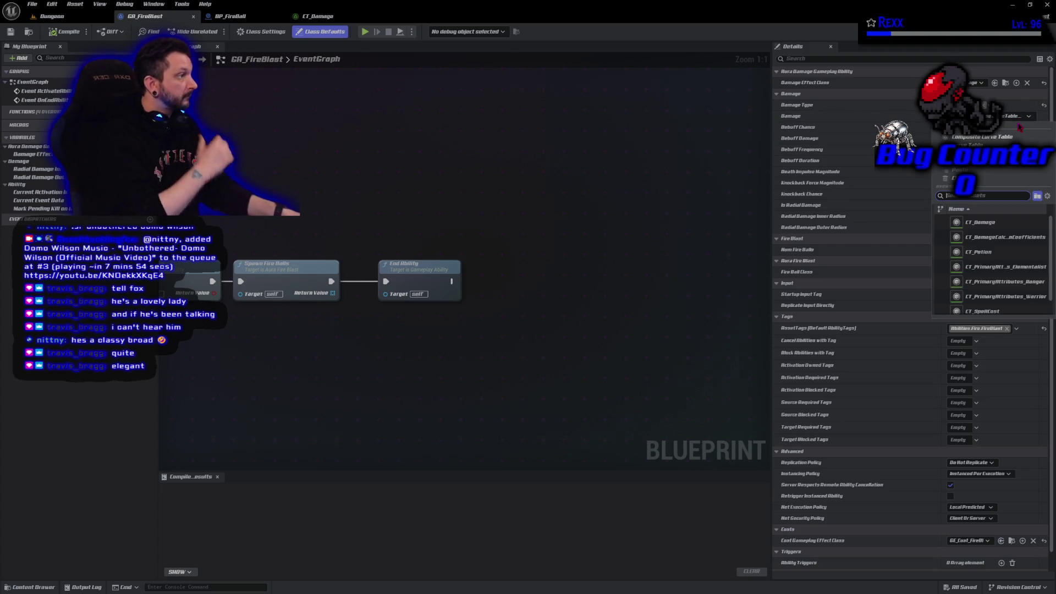
{"action": "key", "text": "Escape"}
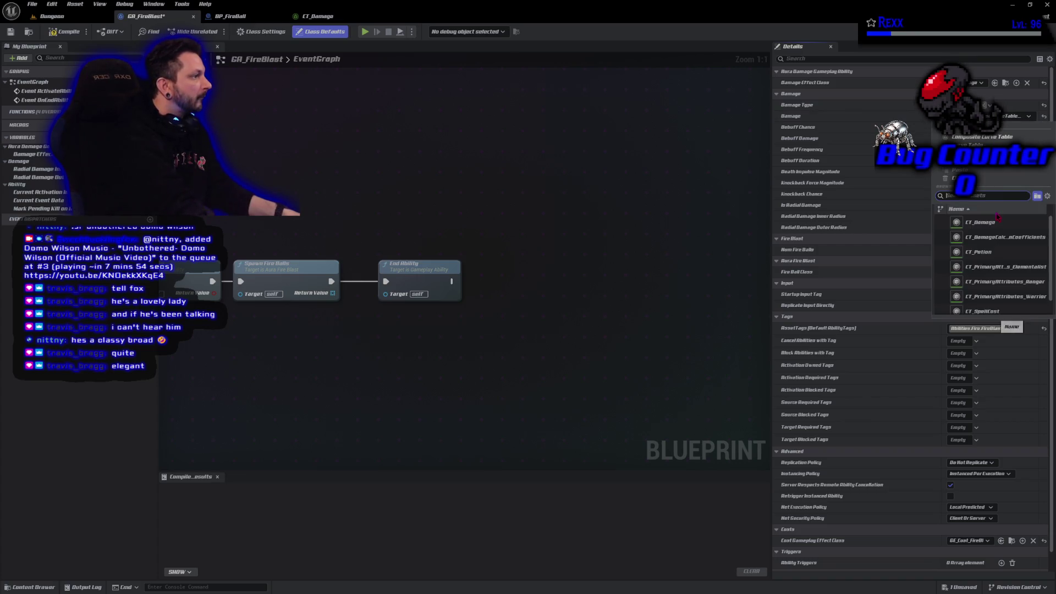
{"action": "left_click", "coordinate": [968, 128]}
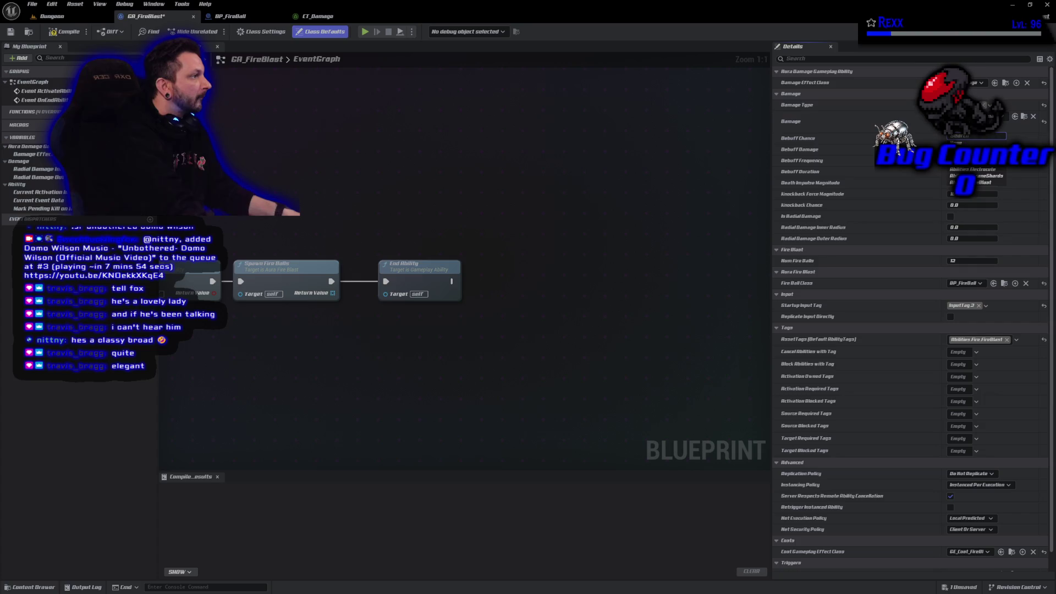
{"action": "left_click", "coordinate": [977, 183]}
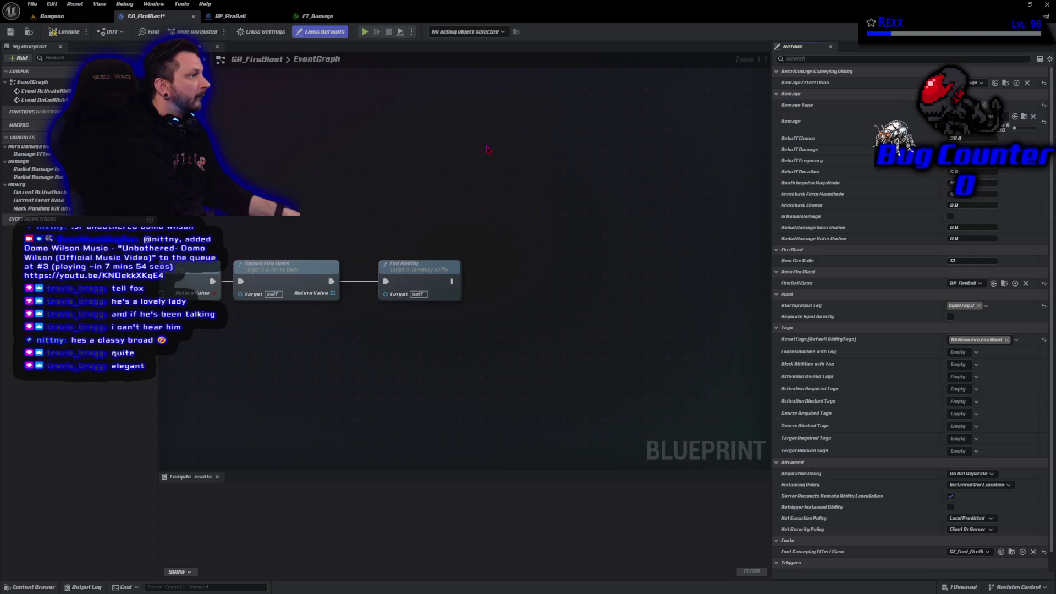
{"action": "key", "text": "ctrl+s"}
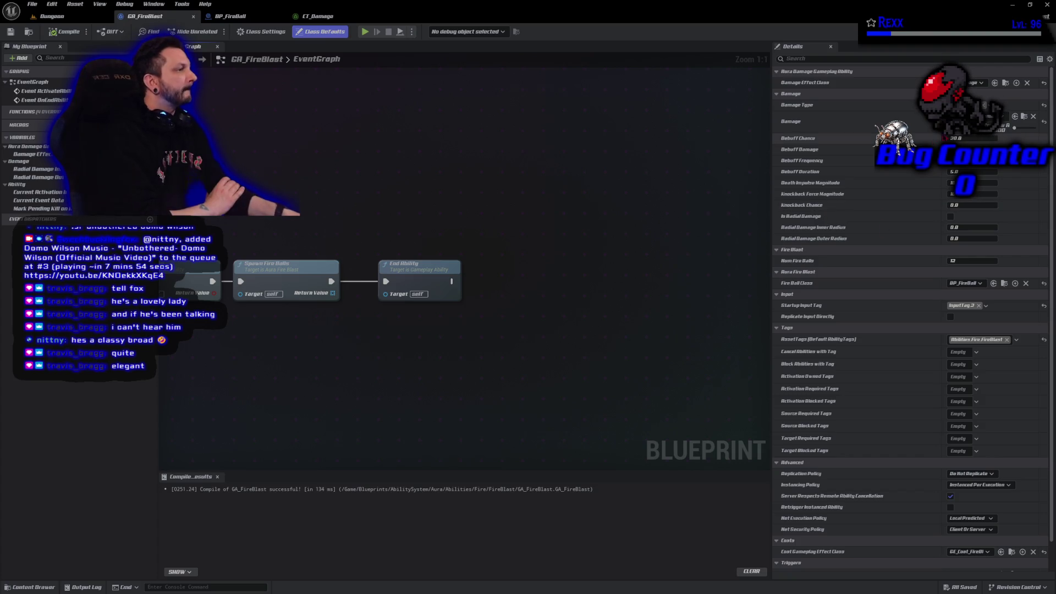
{"action": "left_click", "coordinate": [960, 138]}
Set GA_FireBlast's Debuff Chance to 25.
{"action": "type", "text": "25"}
{"action": "key", "text": "Return"}
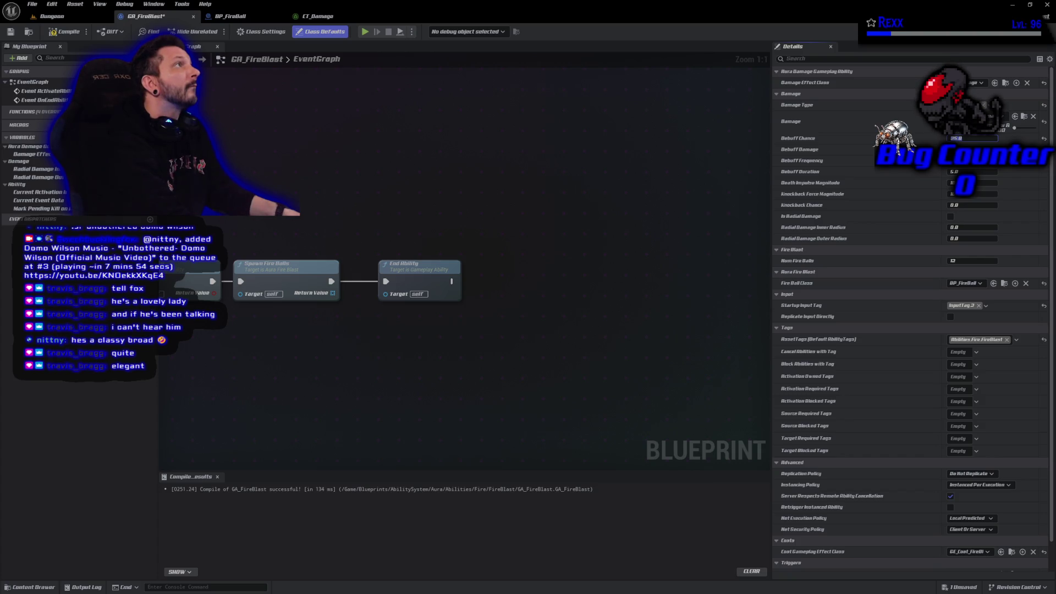
{"action": "left_click", "coordinate": [973, 195]}
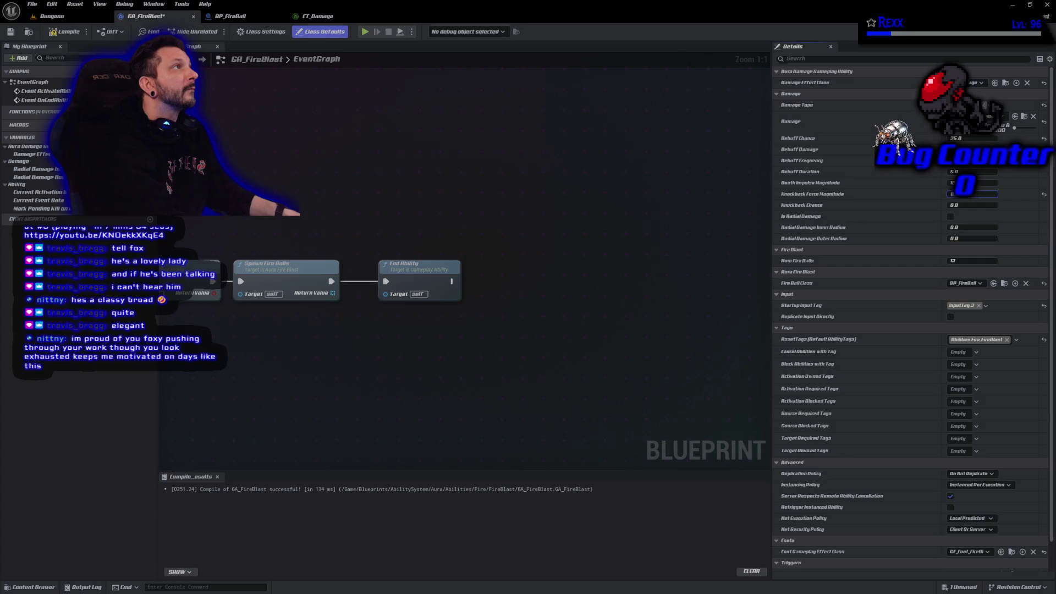
Compile the blueprint and Save All, then bring the Microscape game up full screen.
{"action": "left_click", "coordinate": [65, 31]}
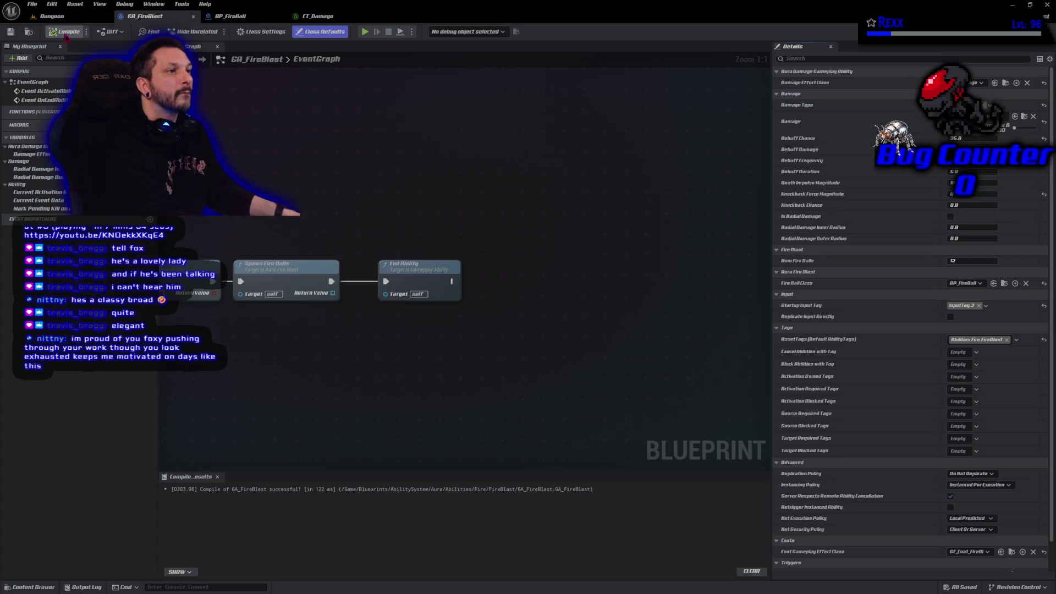
{"action": "left_click", "coordinate": [32, 4]}
{"action": "left_click", "coordinate": [54, 57]}
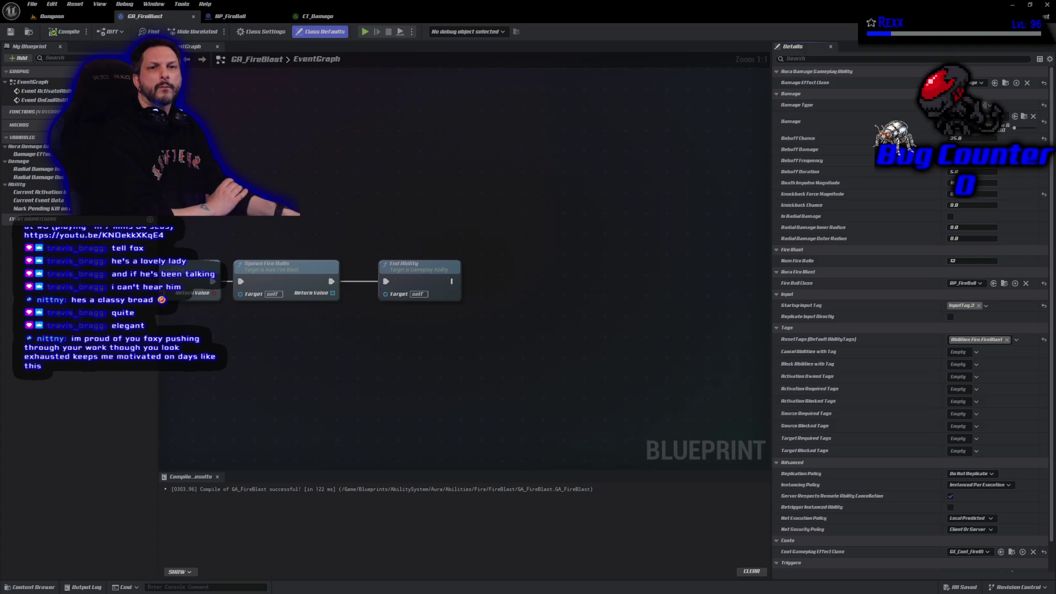
{"action": "key", "text": "alt+Tab"}
{"action": "double_click", "coordinate": [502, 88]}
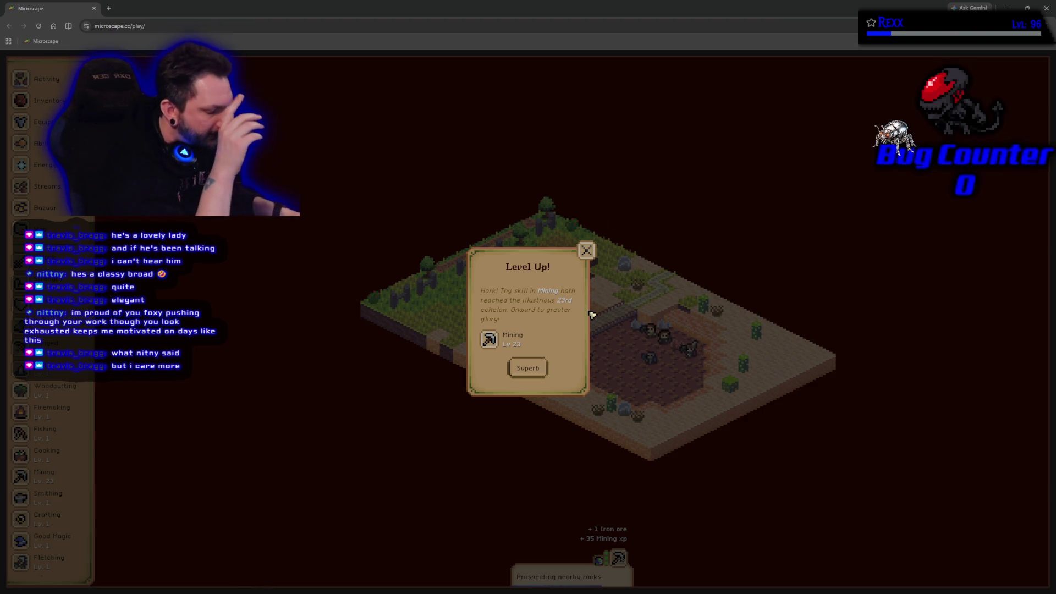
Dismiss the Mining level-up notice and check the inventory.
{"action": "left_click", "coordinate": [547, 374]}
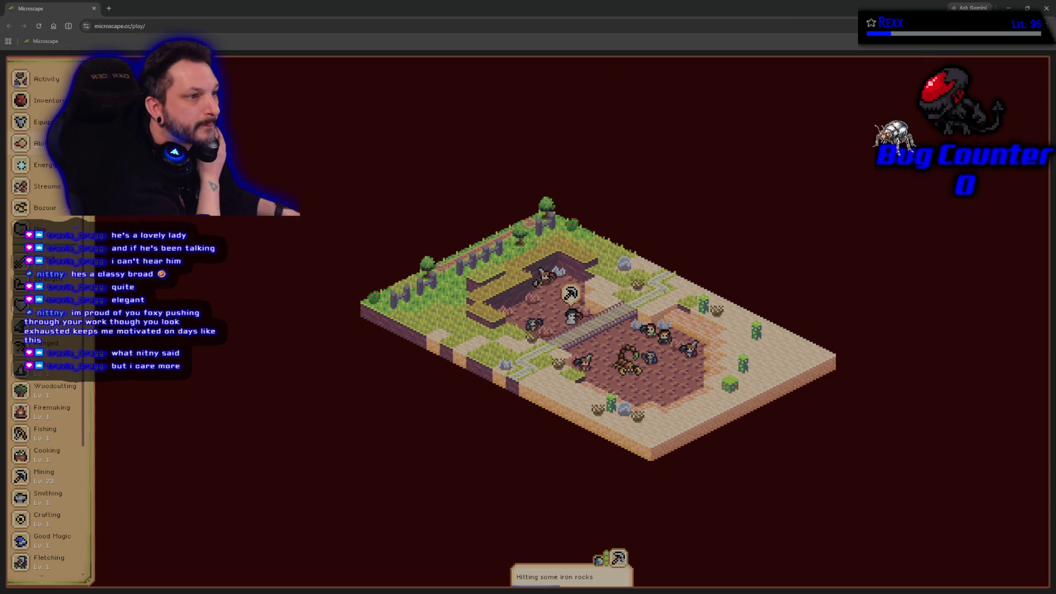
{"action": "left_click", "coordinate": [48, 100]}
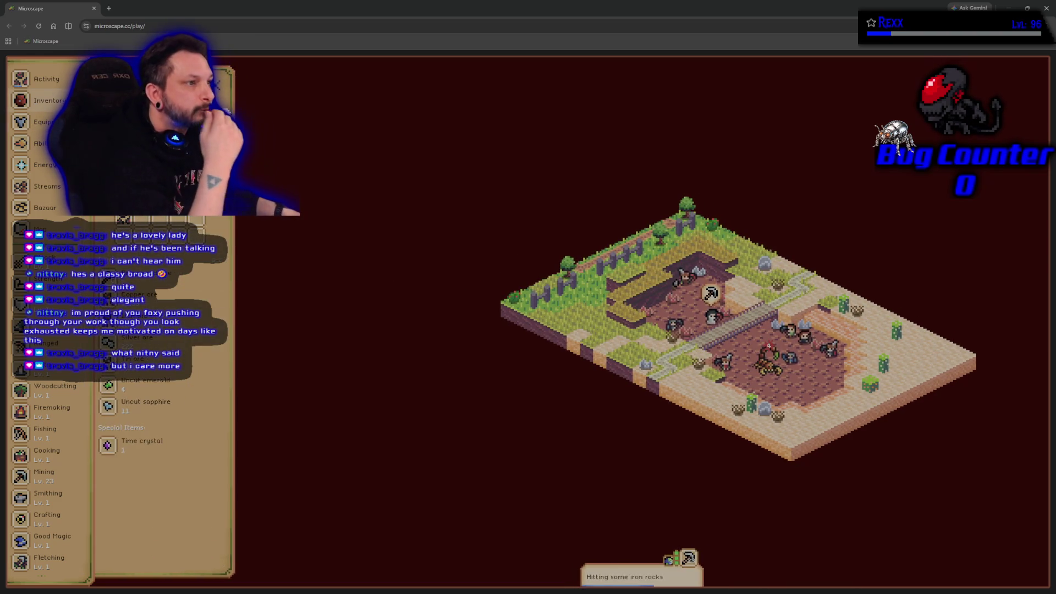
{"action": "left_click", "coordinate": [48, 100]}
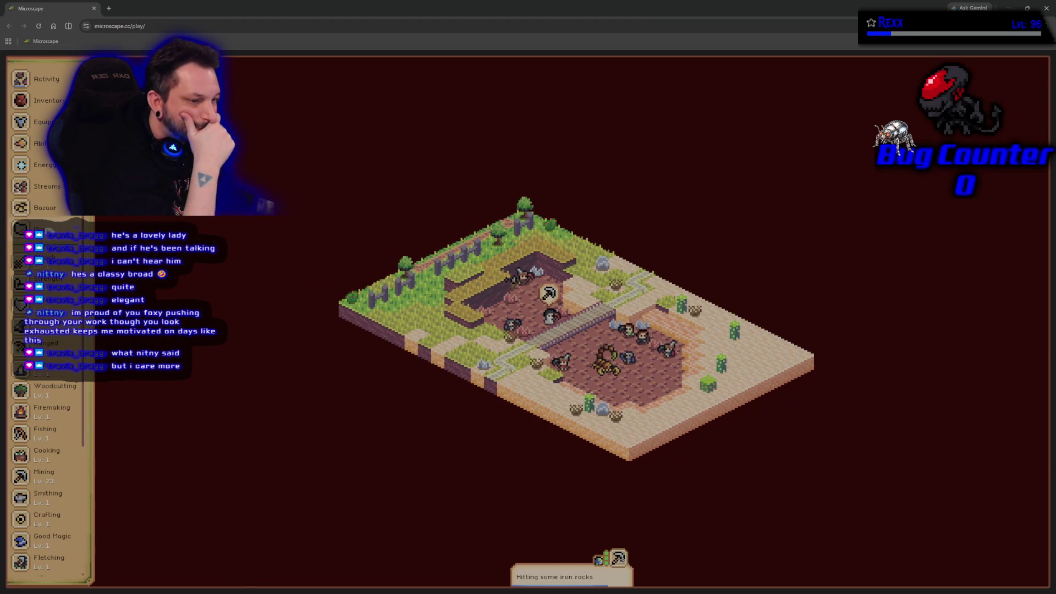
Look up the Bronze bar recipe in the Smithing list, then bring up the world map.
{"action": "left_click", "coordinate": [46, 495]}
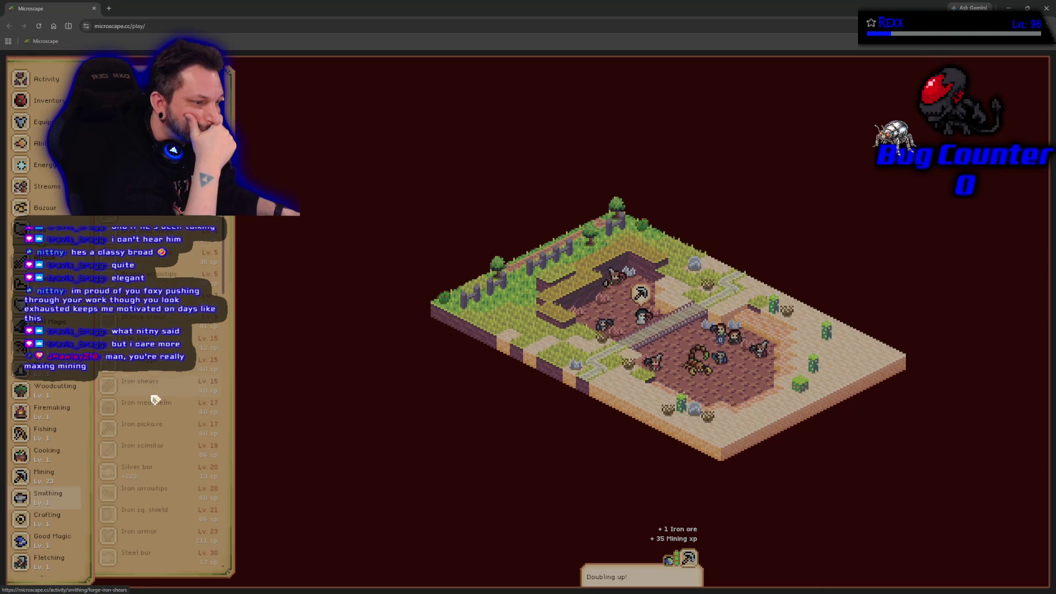
{"action": "scroll", "coordinate": [155, 525], "scroll_direction": "down", "scroll_amount": 3}
{"action": "scroll", "coordinate": [154, 524], "scroll_direction": "up", "scroll_amount": 3}
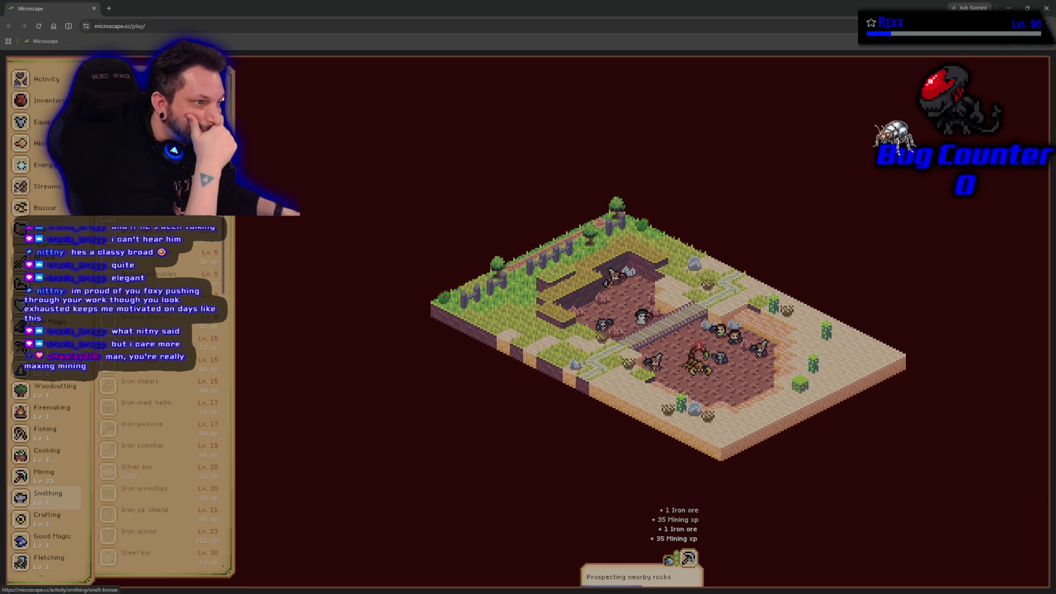
{"action": "left_click", "coordinate": [148, 231]}
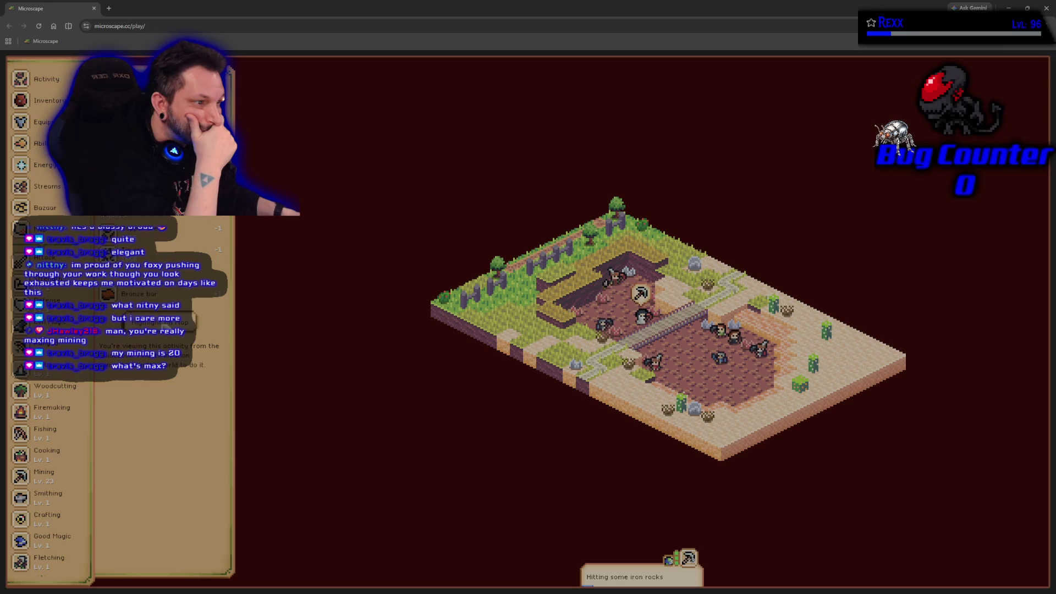
{"action": "left_click", "coordinate": [161, 324]}
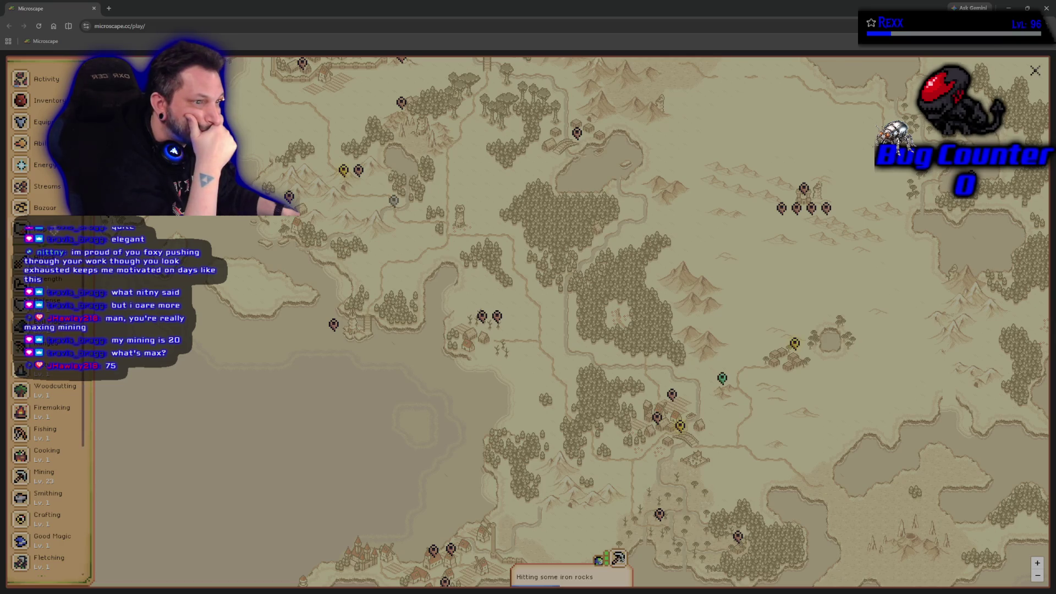
Check the smithing activity details, then the Drymor Village and Drymor Mansion pins.
{"action": "left_click", "coordinate": [53, 498]}
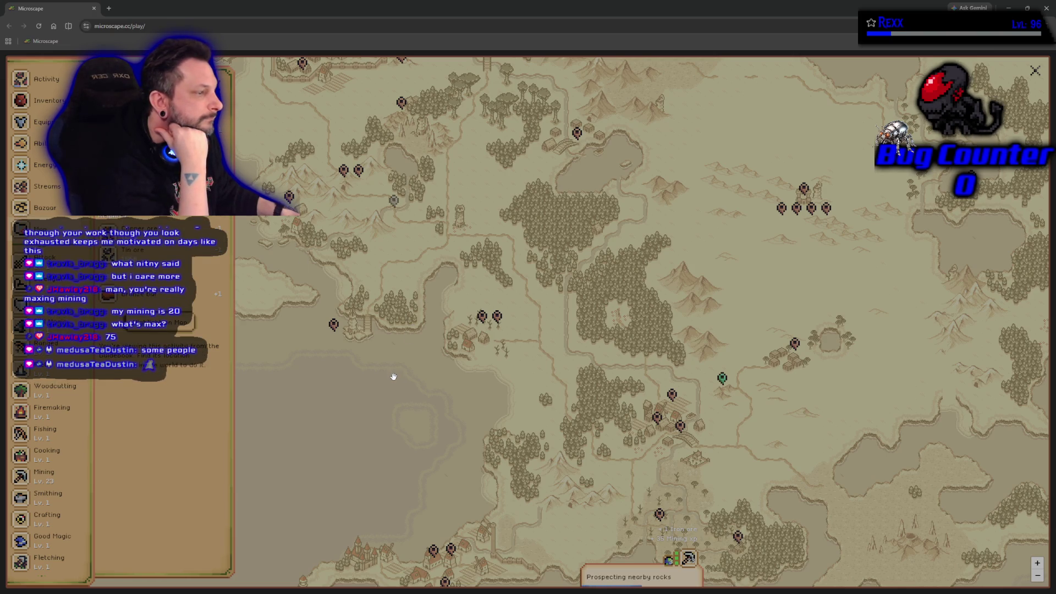
{"action": "scroll", "coordinate": [394, 377], "scroll_direction": "up", "scroll_amount": 1}
{"action": "scroll", "coordinate": [394, 377], "scroll_direction": "up", "scroll_amount": 1}
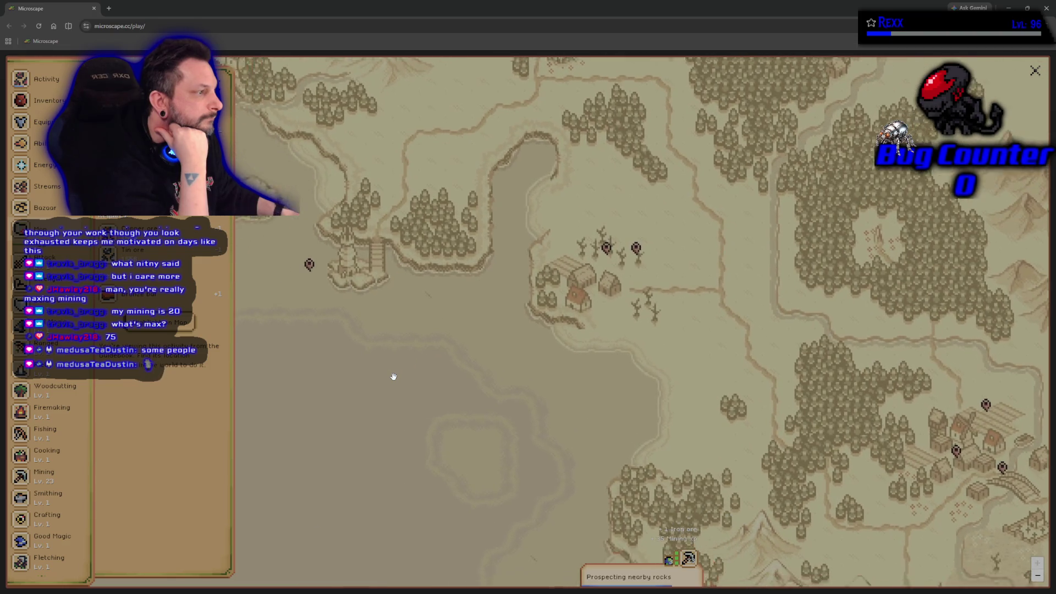
{"action": "left_click", "coordinate": [666, 242]}
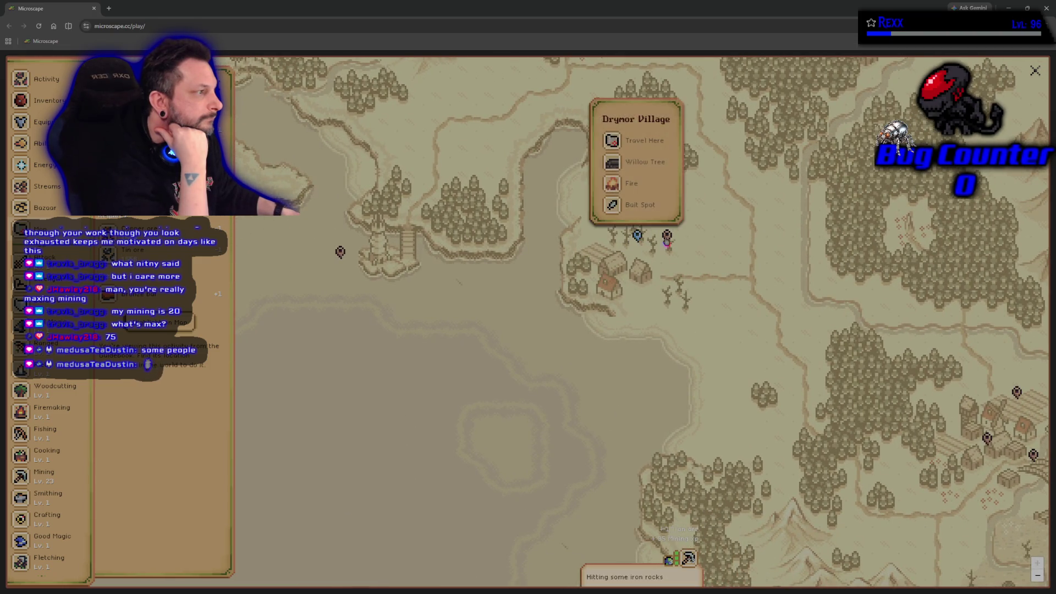
{"action": "left_click", "coordinate": [668, 237]}
{"action": "scroll", "coordinate": [687, 322], "scroll_direction": "down", "scroll_amount": 2}
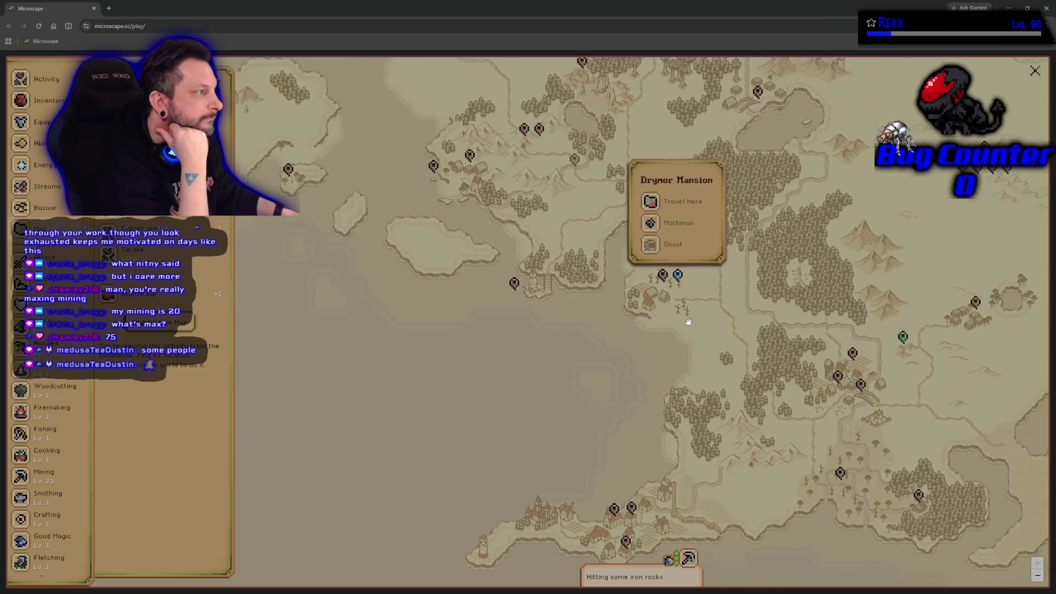
Inspect the Manor Kitchen, Fencewell Bridge and Fencewell Fields locations.
{"action": "left_click", "coordinate": [838, 378]}
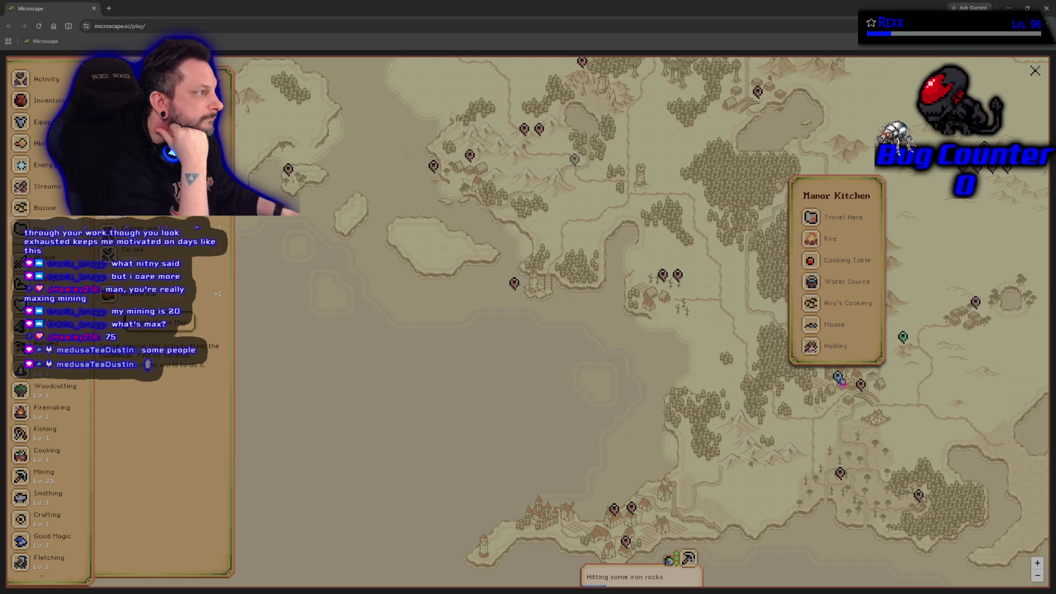
{"action": "left_click", "coordinate": [861, 386]}
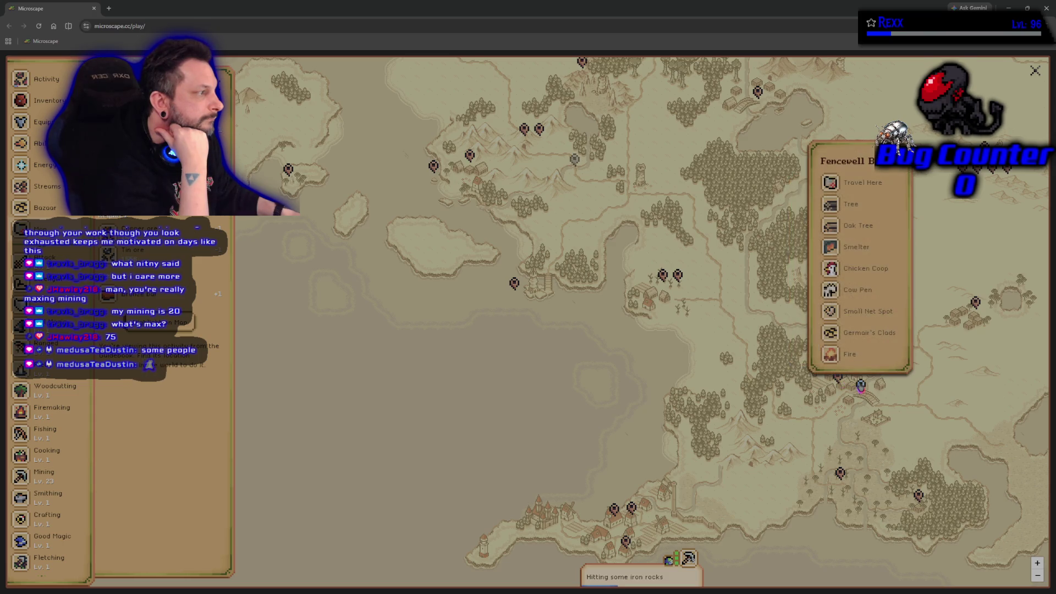
{"action": "left_click", "coordinate": [782, 380]}
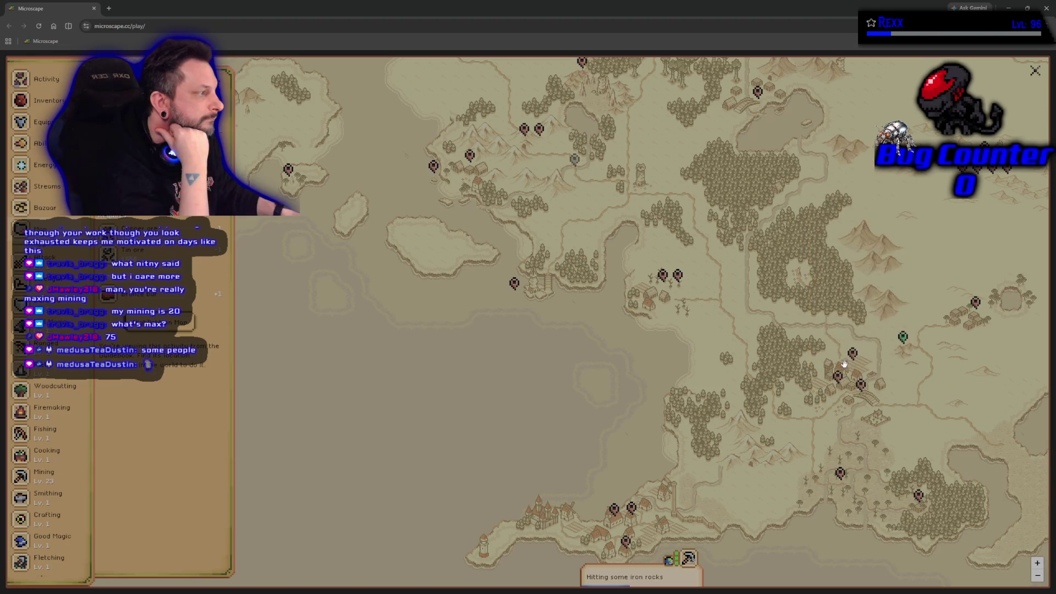
{"action": "left_click", "coordinate": [852, 355]}
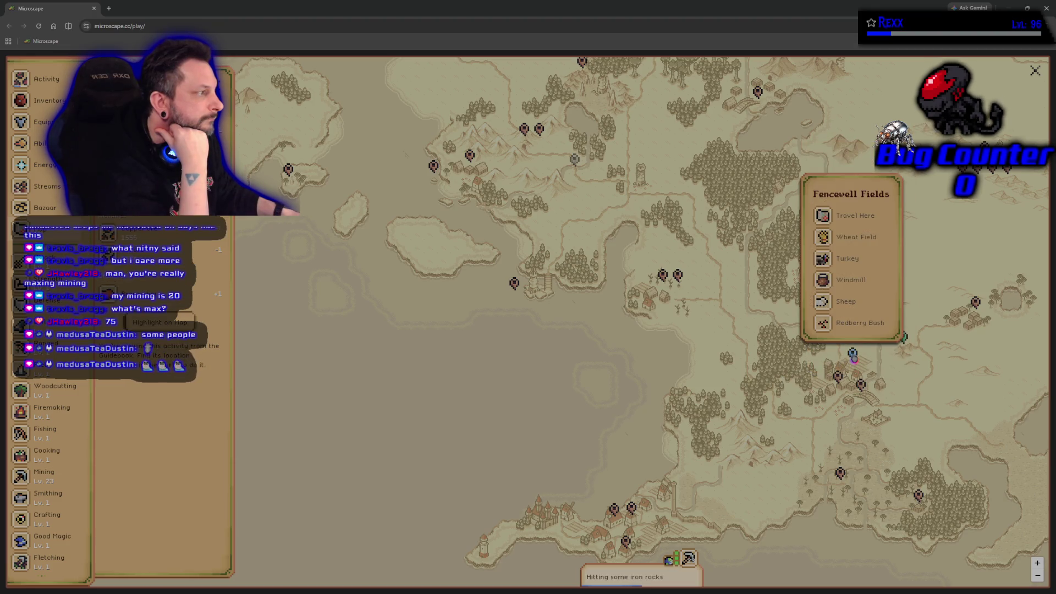
{"action": "left_click", "coordinate": [852, 357]}
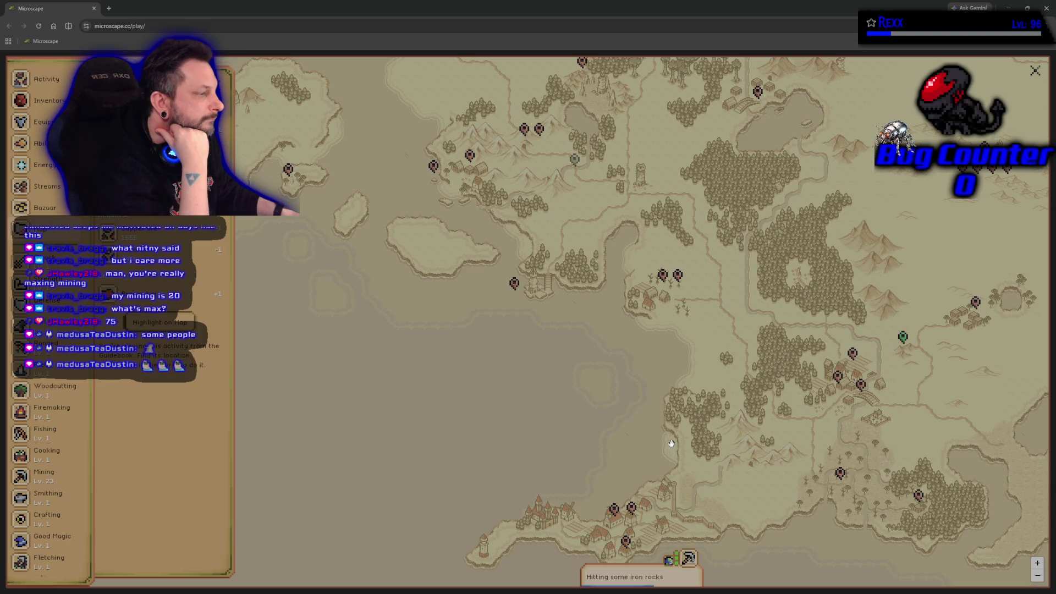
Review Merric's Magic Shop, Falcrest Reach Temple, Falcrest Bank and the Wizard's Tower popups.
{"action": "left_click", "coordinate": [631, 512]}
{"action": "left_click", "coordinate": [614, 513]}
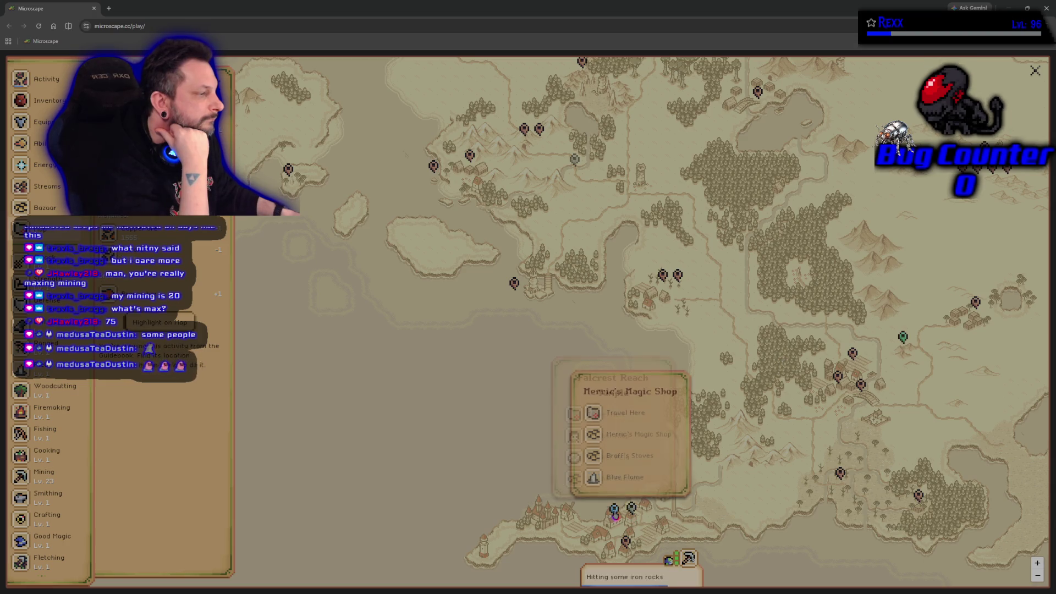
{"action": "left_click", "coordinate": [626, 543]}
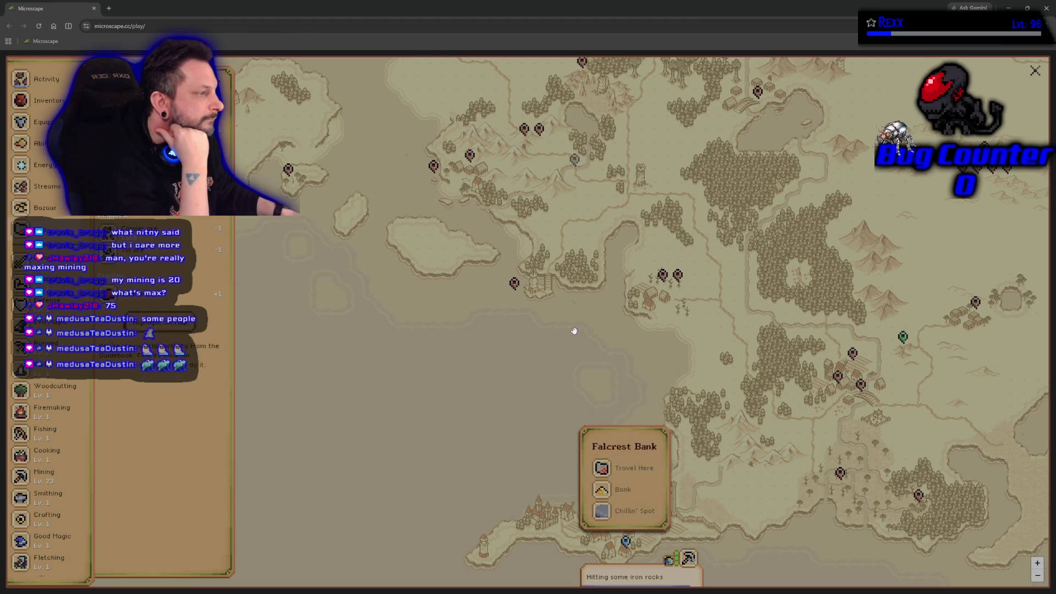
{"action": "left_click", "coordinate": [515, 284]}
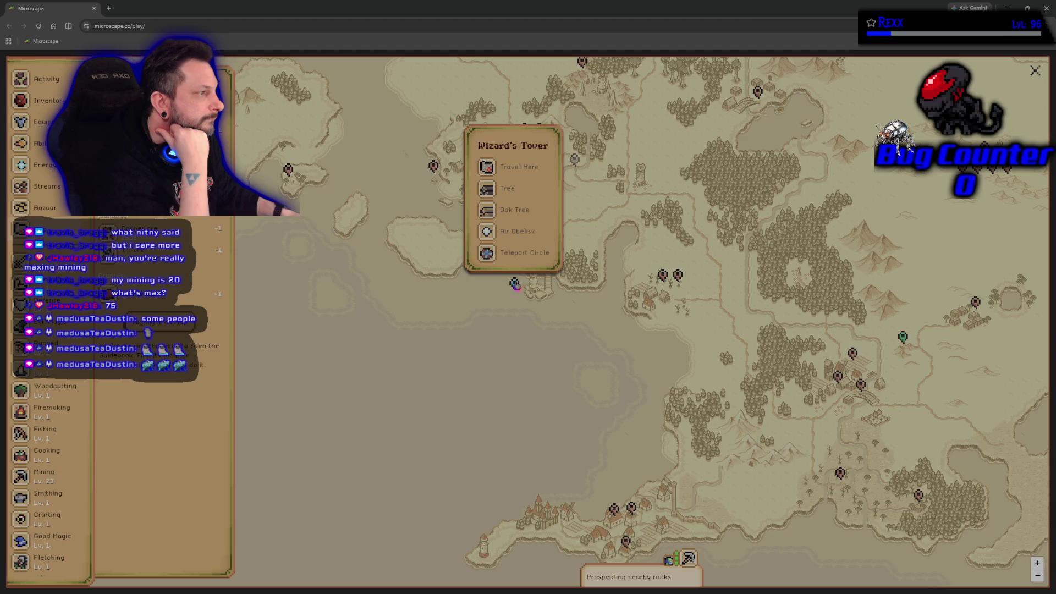
{"action": "left_click", "coordinate": [564, 258]}
{"action": "mouse_move", "coordinate": [578, 206]}
{"action": "left_mouse_down"}
{"action": "mouse_move", "coordinate": [501, 358]}
{"action": "mouse_move", "coordinate": [523, 443]}
{"action": "left_mouse_up"}
Inspect O'Rock Sewers, Marcel's Hair Salon, O'Rock West and the Bank Vault.
{"action": "left_click", "coordinate": [472, 248]}
{"action": "left_click", "coordinate": [428, 263]}
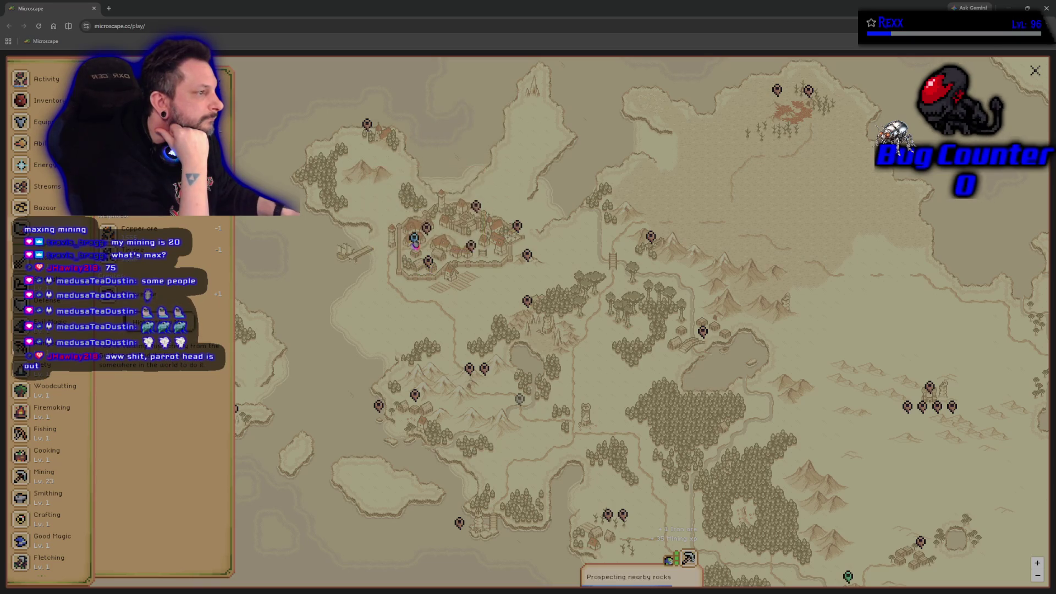
{"action": "left_click", "coordinate": [415, 247]}
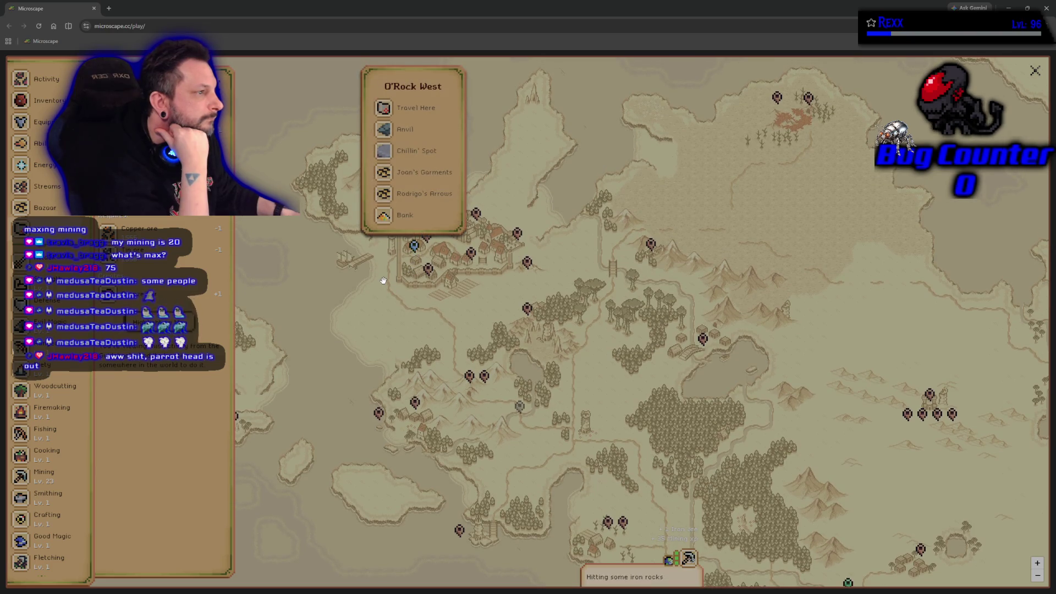
{"action": "left_click", "coordinate": [428, 243]}
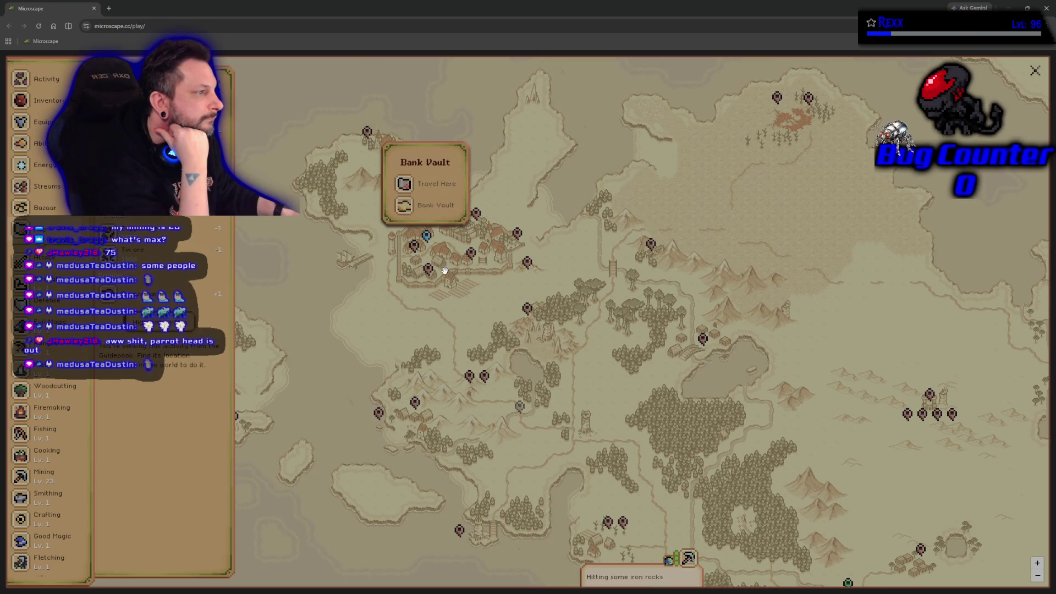
{"action": "left_click", "coordinate": [456, 254]}
Check O'Rock Castle Yard, Graveyard, East Mine and the Sewers again, then close the popup.
{"action": "left_click", "coordinate": [477, 216]}
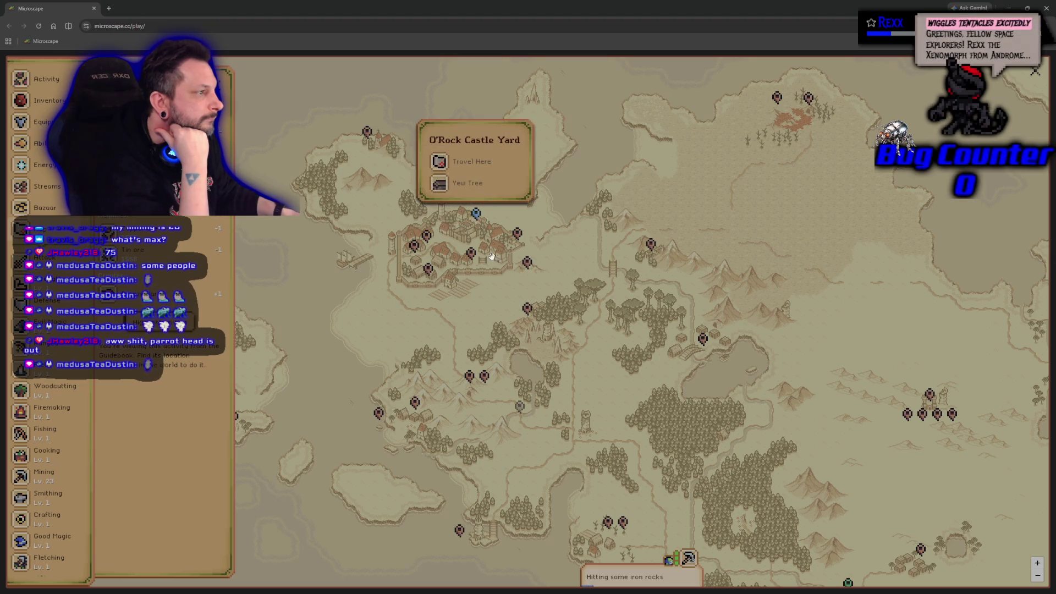
{"action": "left_click", "coordinate": [519, 240]}
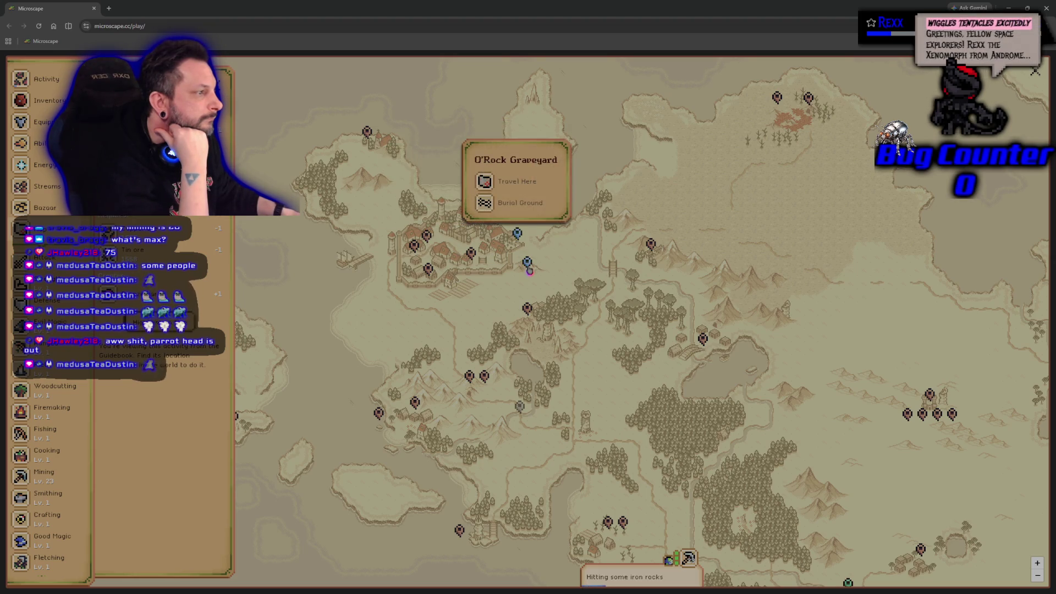
{"action": "left_click", "coordinate": [527, 264]}
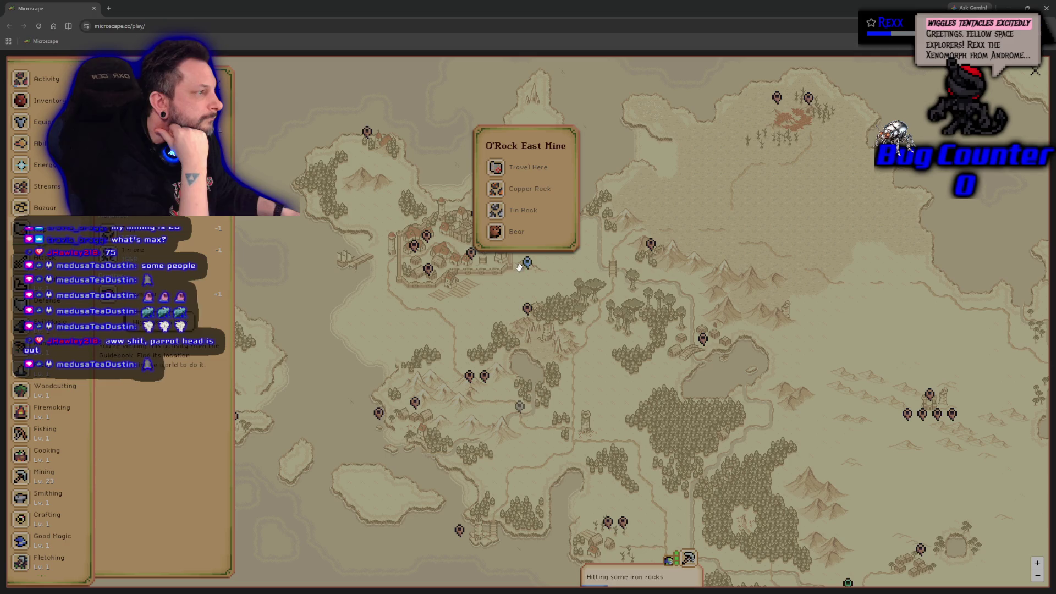
{"action": "left_click", "coordinate": [470, 259]}
{"action": "left_click", "coordinate": [468, 261]}
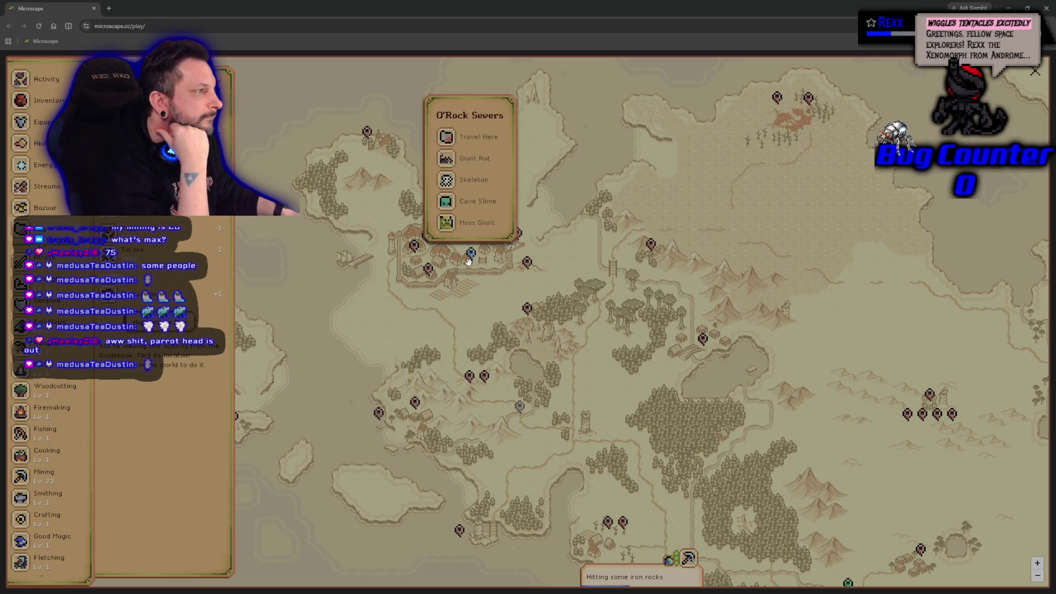
{"action": "left_click", "coordinate": [484, 297]}
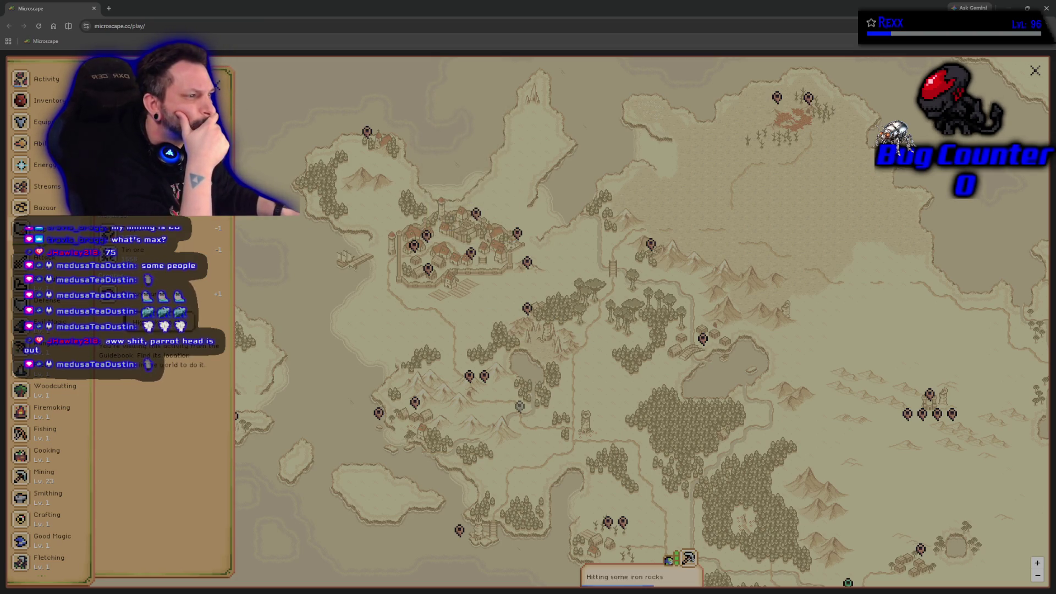
{"action": "left_click_drag", "start_coordinate": [594, 410], "coordinate": [538, 302]}
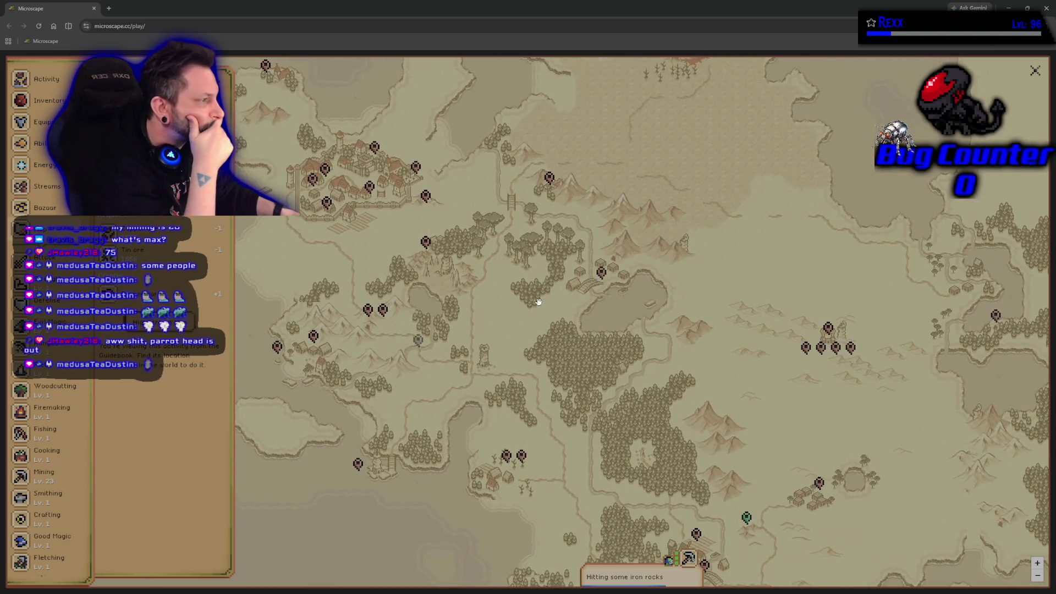
{"action": "left_click", "coordinate": [602, 272]}
{"action": "left_click", "coordinate": [576, 300]}
{"action": "mouse_move", "coordinate": [607, 384]}
{"action": "left_mouse_down"}
{"action": "mouse_move", "coordinate": [464, 328]}
{"action": "mouse_move", "coordinate": [523, 280]}
{"action": "mouse_move", "coordinate": [586, 253]}
{"action": "left_mouse_up"}
{"action": "left_click", "coordinate": [679, 241]}
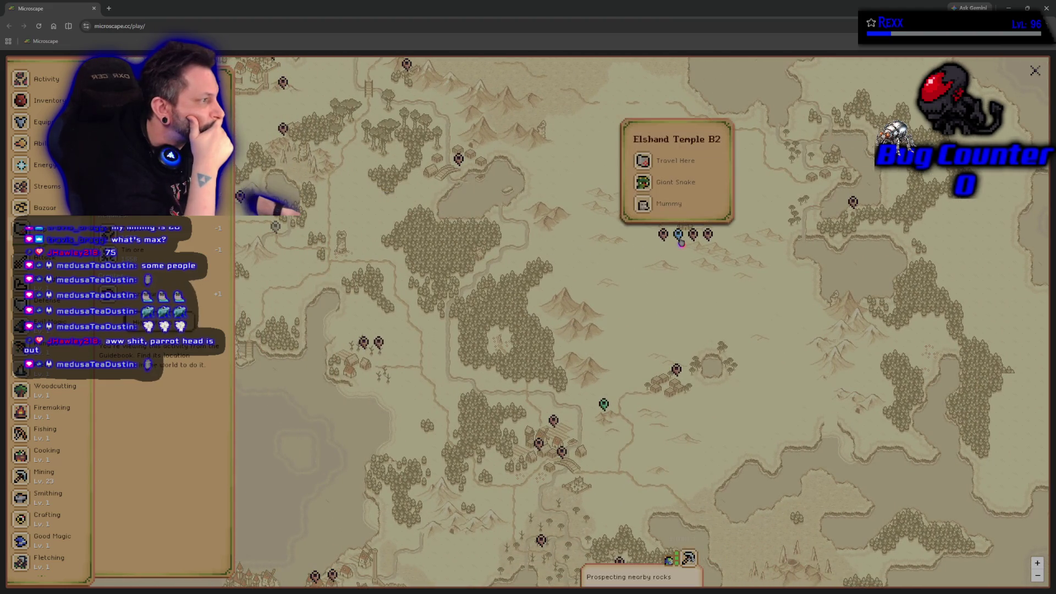
{"action": "left_click", "coordinate": [664, 236]}
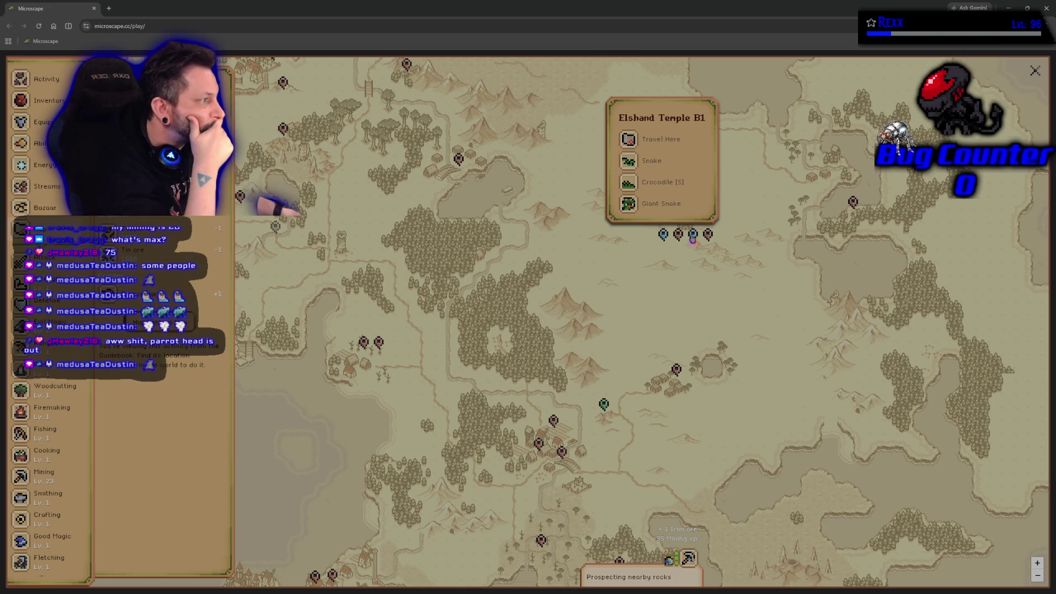
{"action": "left_click", "coordinate": [709, 237]}
{"action": "left_click", "coordinate": [734, 240]}
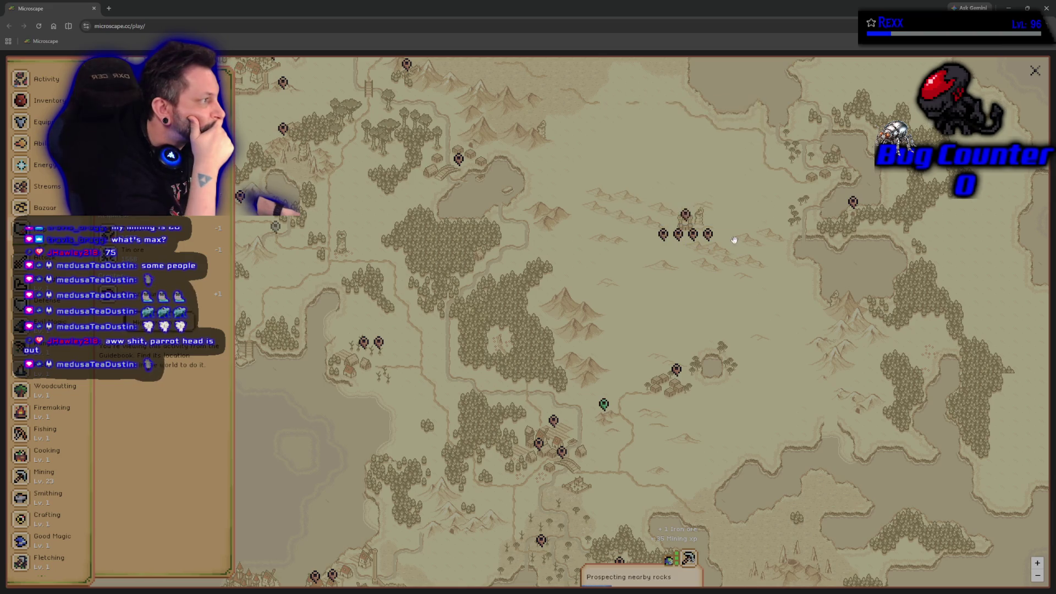
{"action": "left_click", "coordinate": [693, 220]}
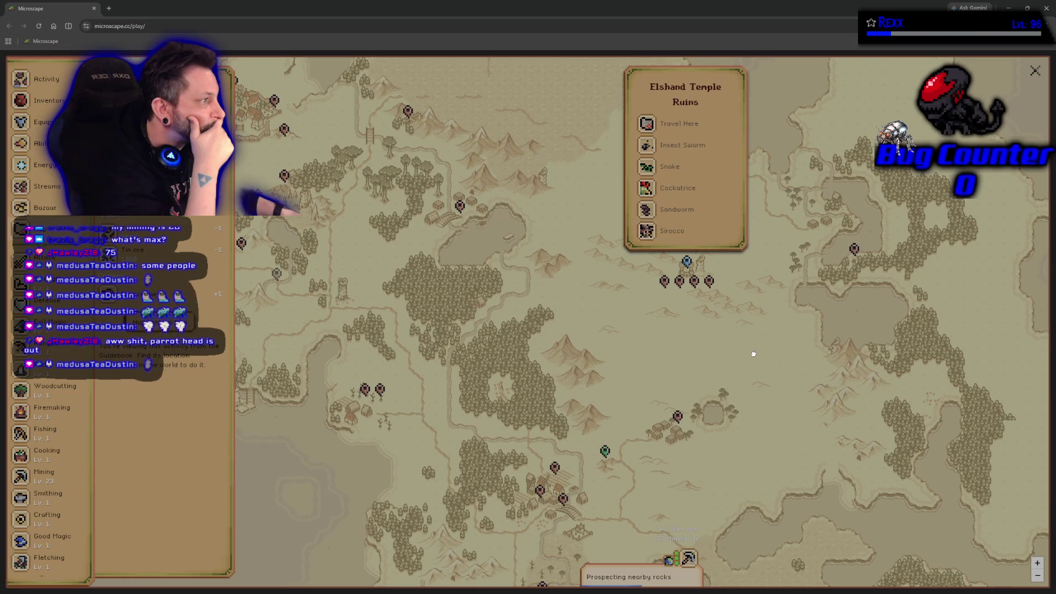
{"action": "left_click", "coordinate": [852, 260]}
{"action": "scroll", "coordinate": [696, 266], "scroll_direction": "down", "scroll_amount": 3}
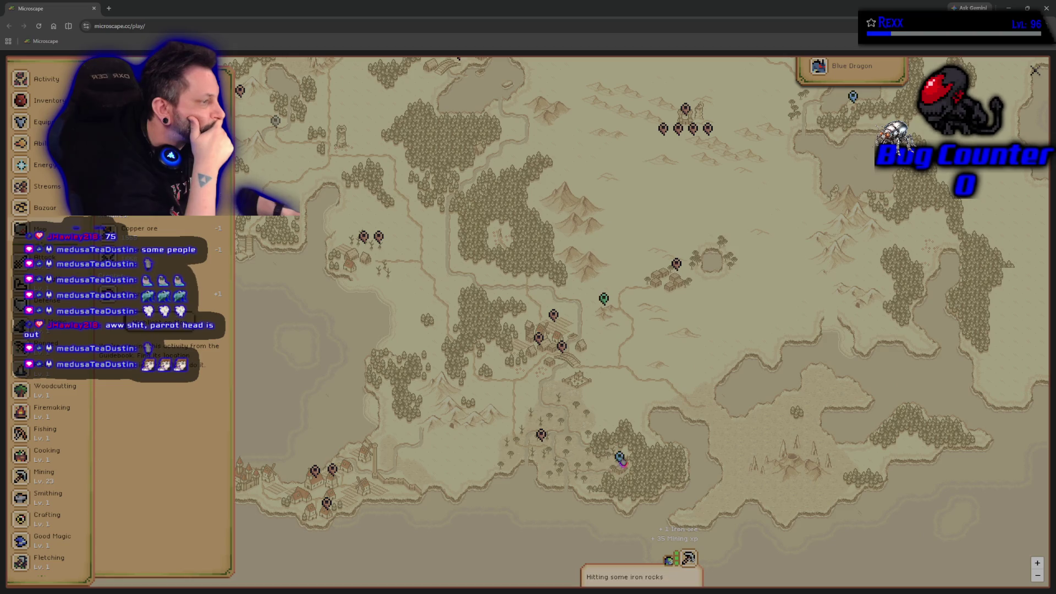
{"action": "left_click", "coordinate": [621, 463]}
{"action": "left_click_drag", "start_coordinate": [494, 477], "coordinate": [662, 492]}
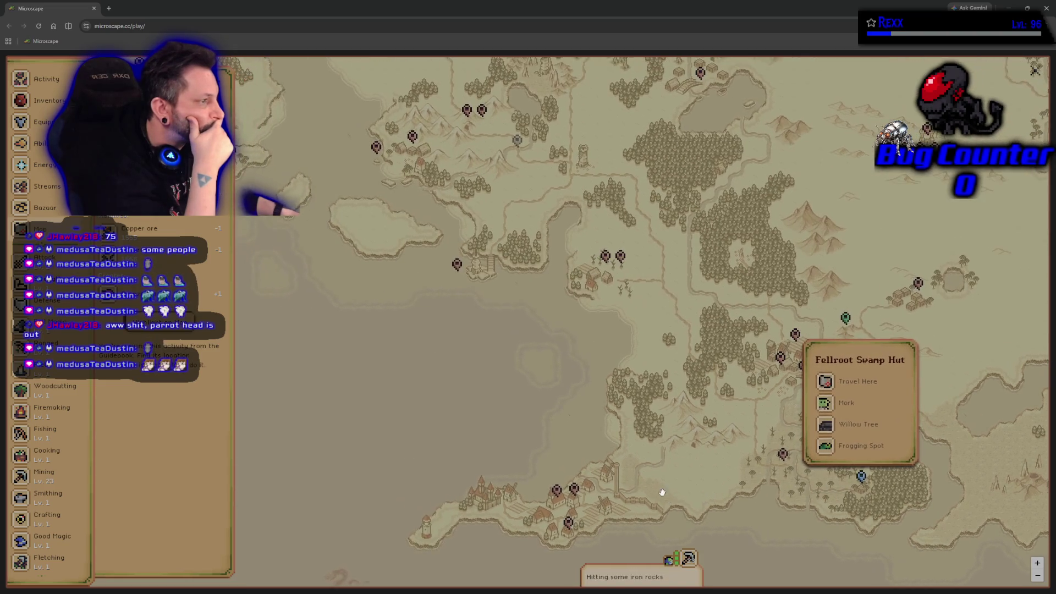
{"action": "scroll", "coordinate": [501, 336], "scroll_direction": "down", "scroll_amount": 2}
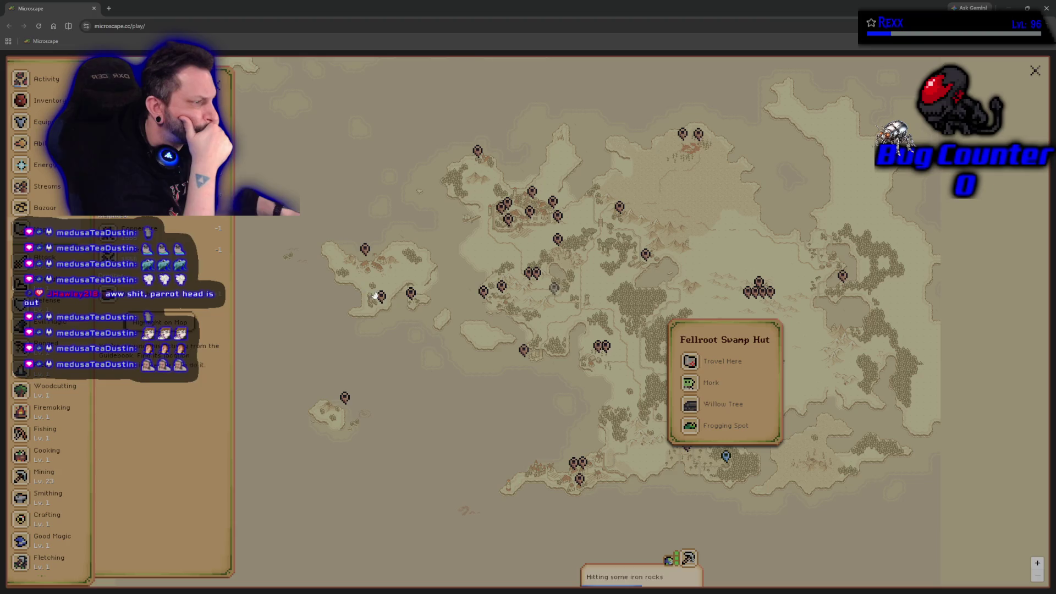
{"action": "left_click", "coordinate": [417, 297]}
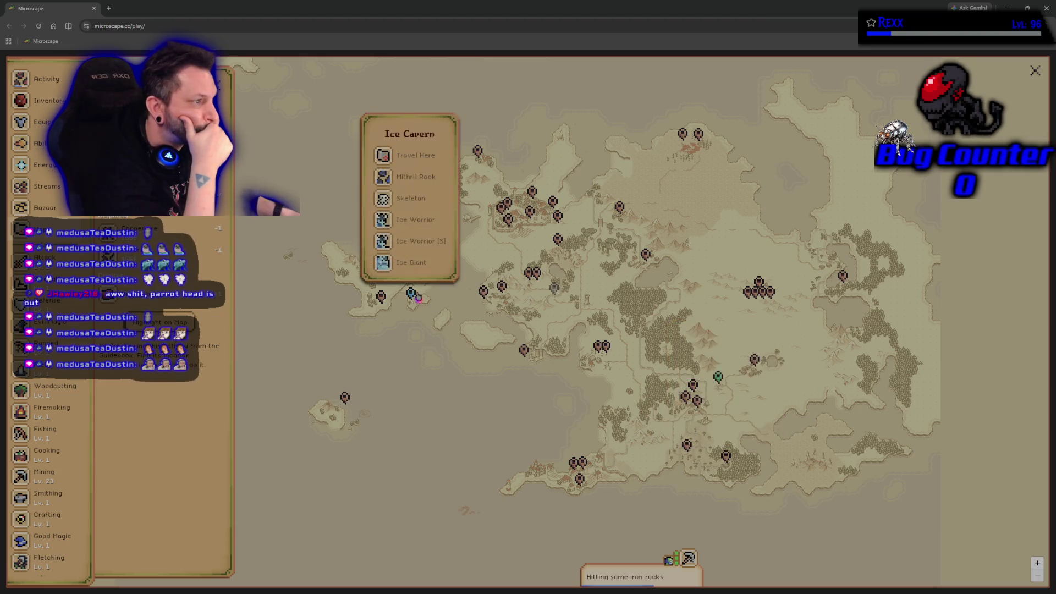
{"action": "left_click", "coordinate": [509, 221]}
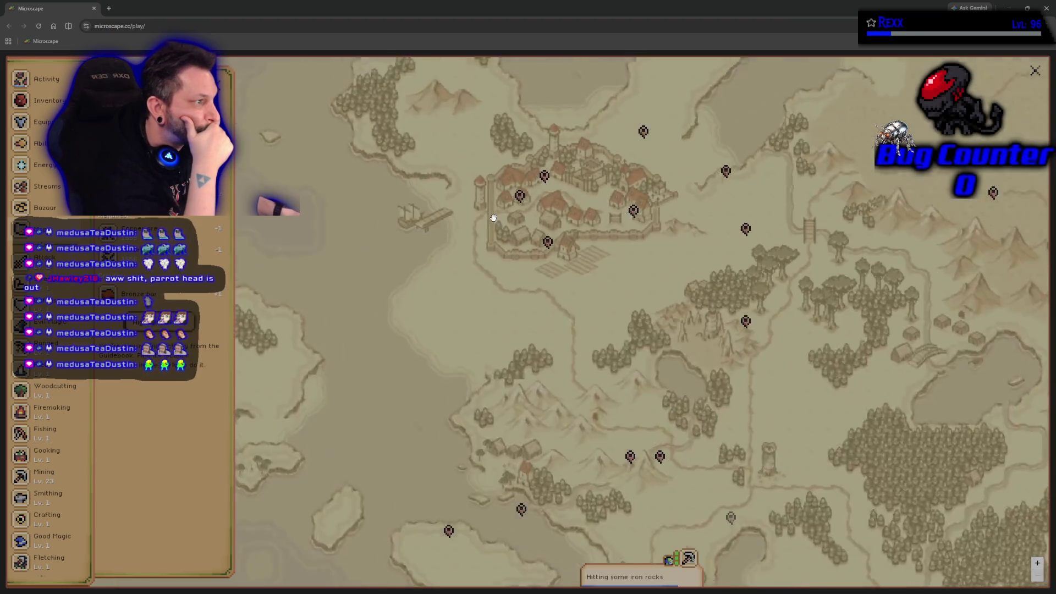
{"action": "scroll", "coordinate": [553, 224], "scroll_direction": "up", "scroll_amount": 5}
{"action": "left_click", "coordinate": [520, 196]}
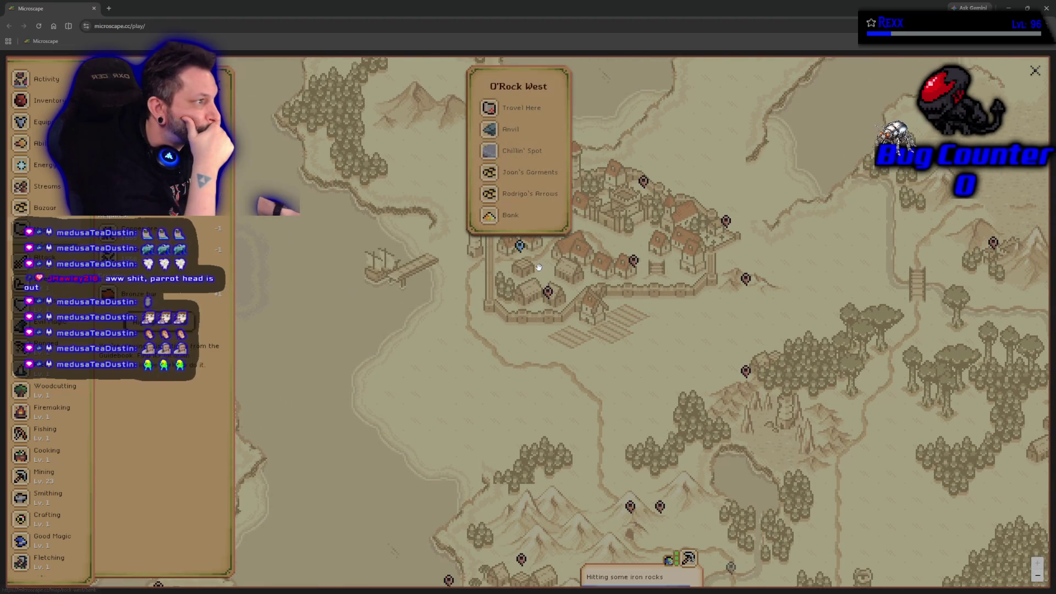
{"action": "left_click", "coordinate": [455, 270]}
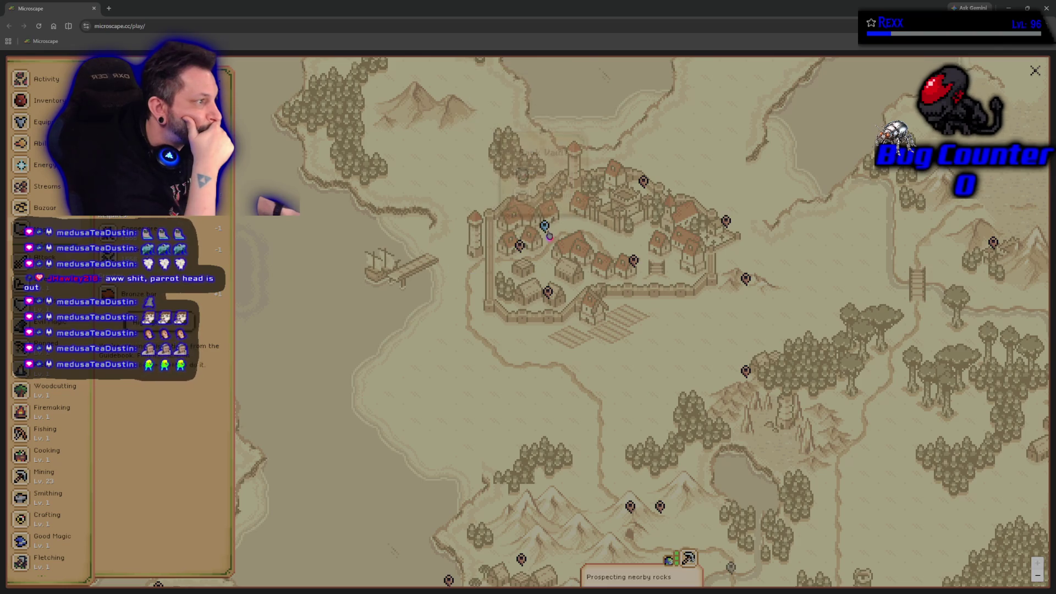
{"action": "left_click", "coordinate": [546, 231]}
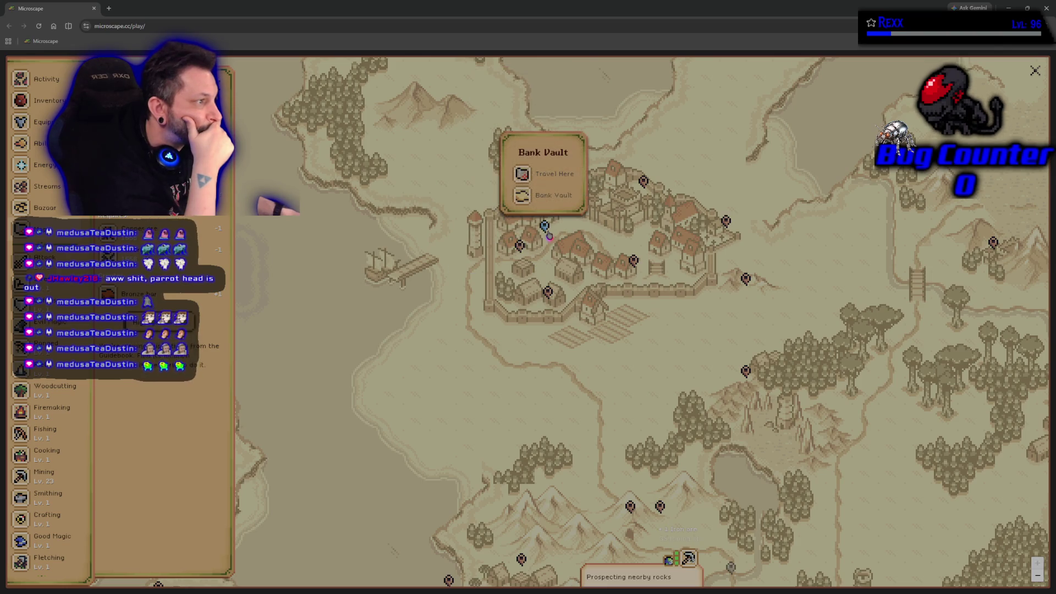
{"action": "left_click", "coordinate": [635, 264]}
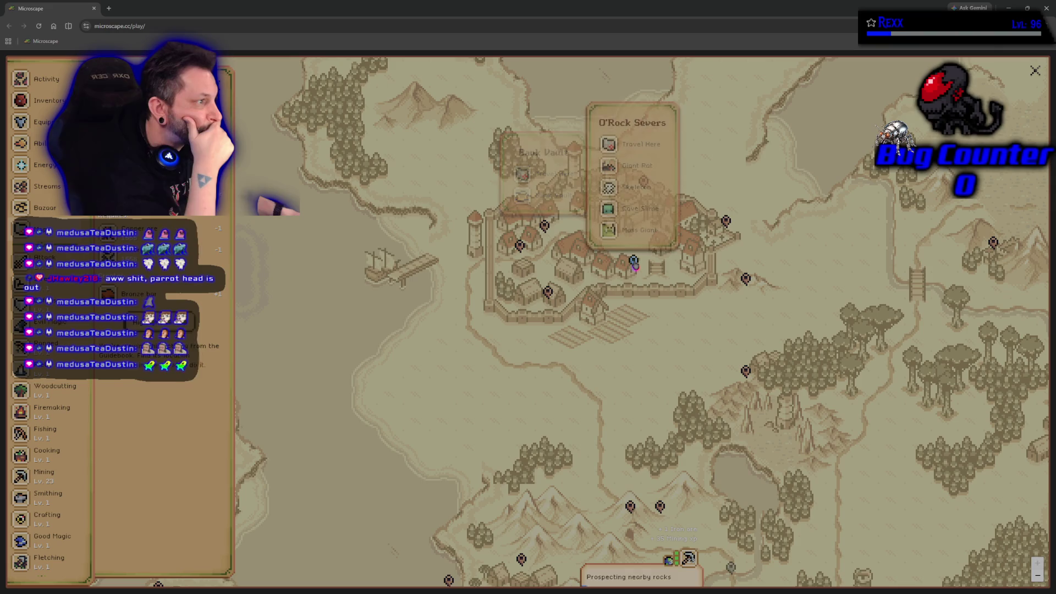
{"action": "left_click", "coordinate": [663, 344]}
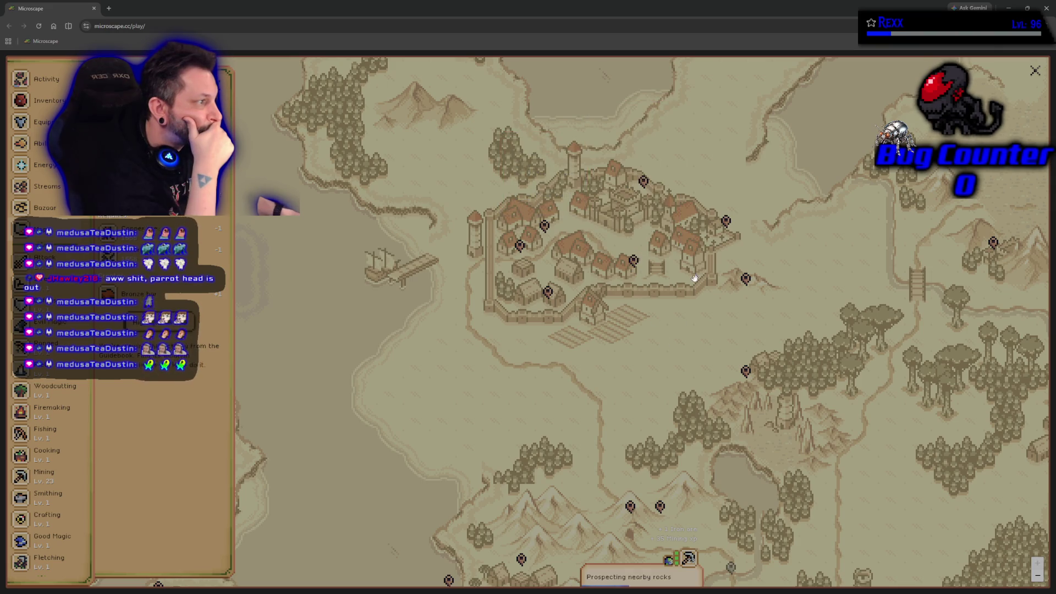
{"action": "left_click", "coordinate": [726, 222]}
{"action": "left_click", "coordinate": [649, 189]}
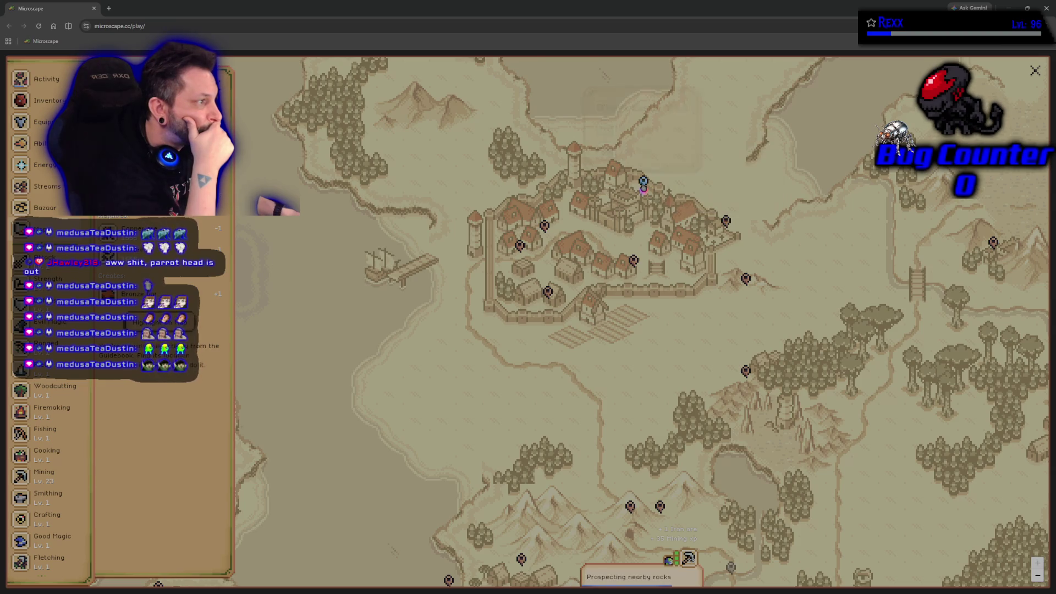
{"action": "left_click", "coordinate": [643, 184]}
{"action": "left_click", "coordinate": [600, 360]}
{"action": "scroll", "coordinate": [599, 360], "scroll_direction": "down", "scroll_amount": 5}
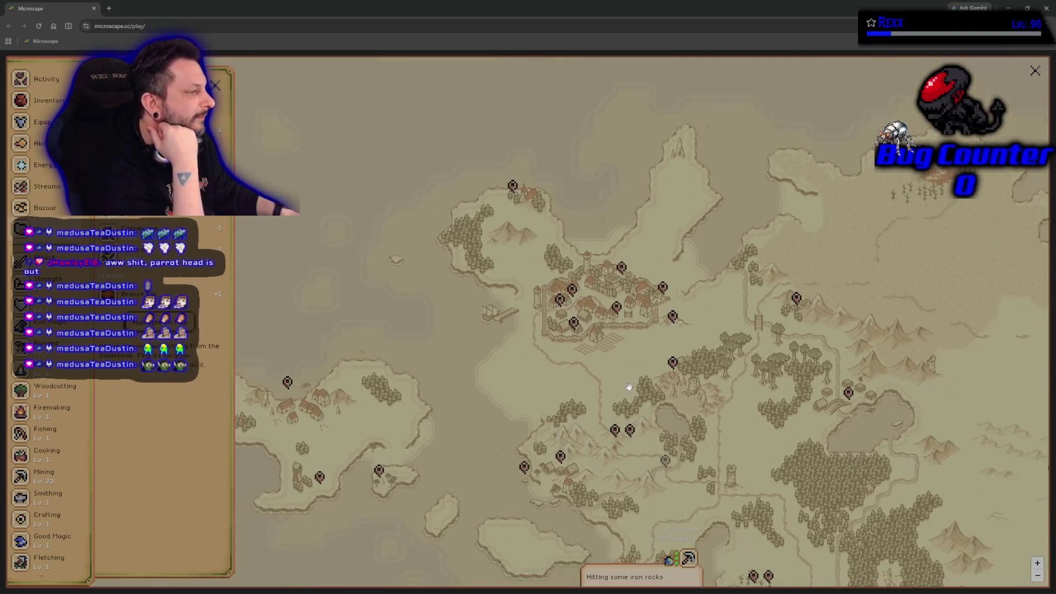
Centre the map on Falcrest and check its Temple, Magic Shop and Bank.
{"action": "scroll", "coordinate": [672, 190], "scroll_direction": "up", "scroll_amount": 3}
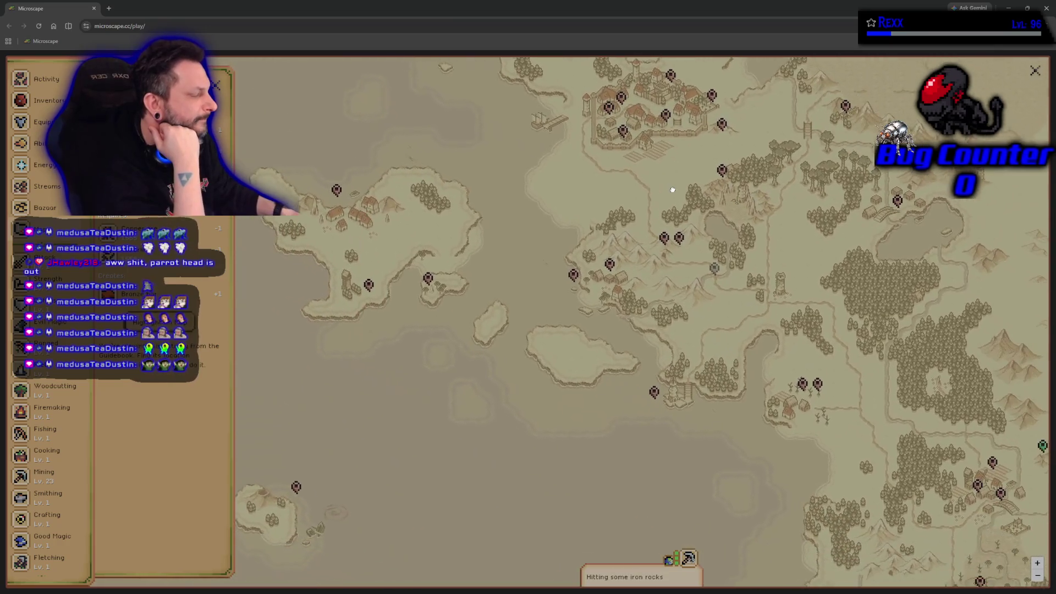
{"action": "left_click_drag", "start_coordinate": [673, 190], "coordinate": [719, 154]}
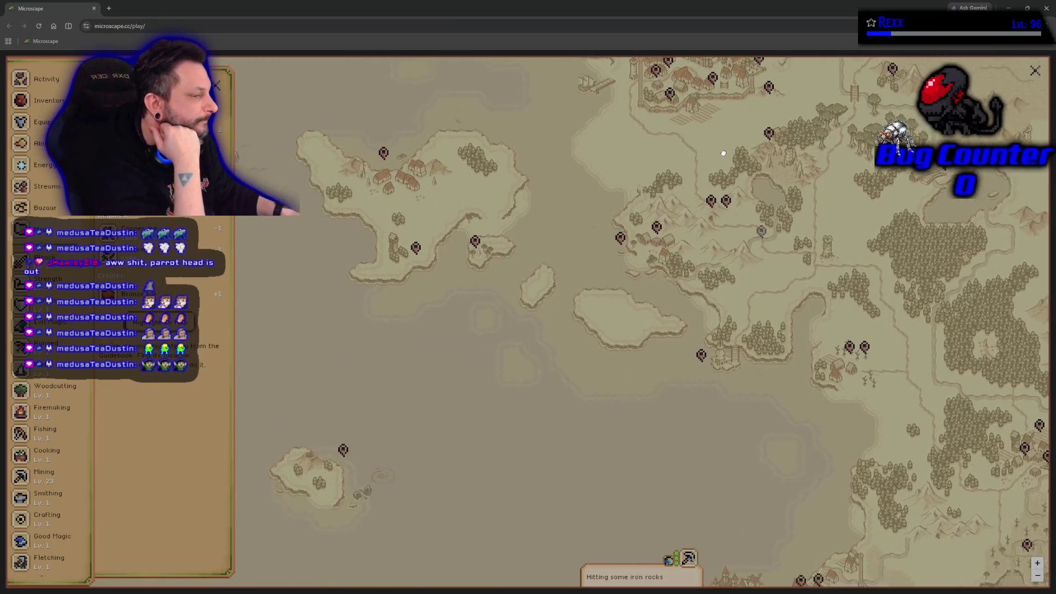
{"action": "scroll", "coordinate": [719, 154], "scroll_direction": "up", "scroll_amount": 2}
{"action": "left_click_drag", "start_coordinate": [644, 455], "coordinate": [593, 307]}
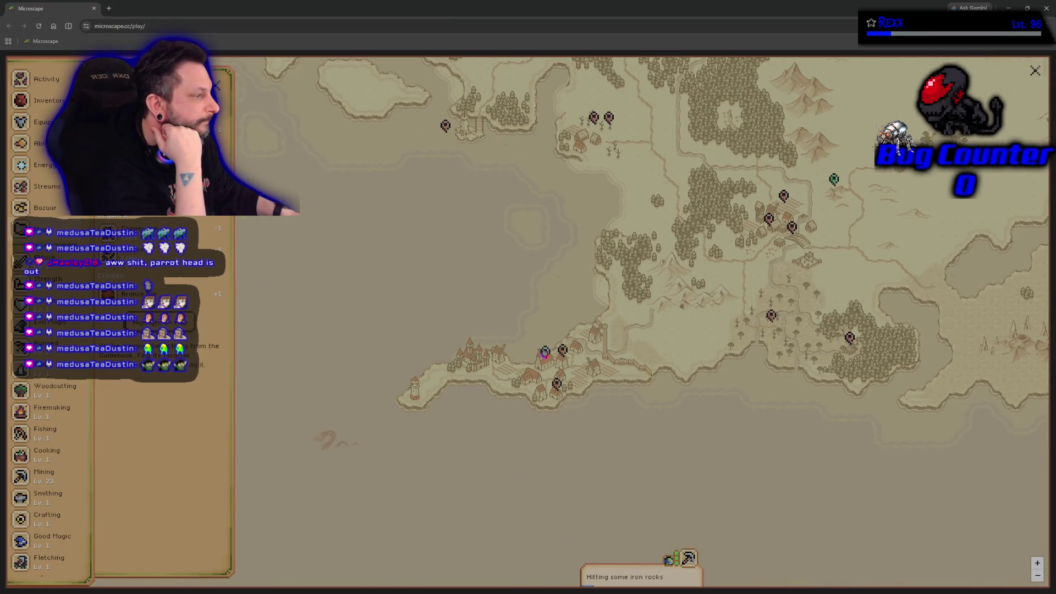
{"action": "left_click", "coordinate": [545, 352]}
{"action": "left_click", "coordinate": [564, 353]}
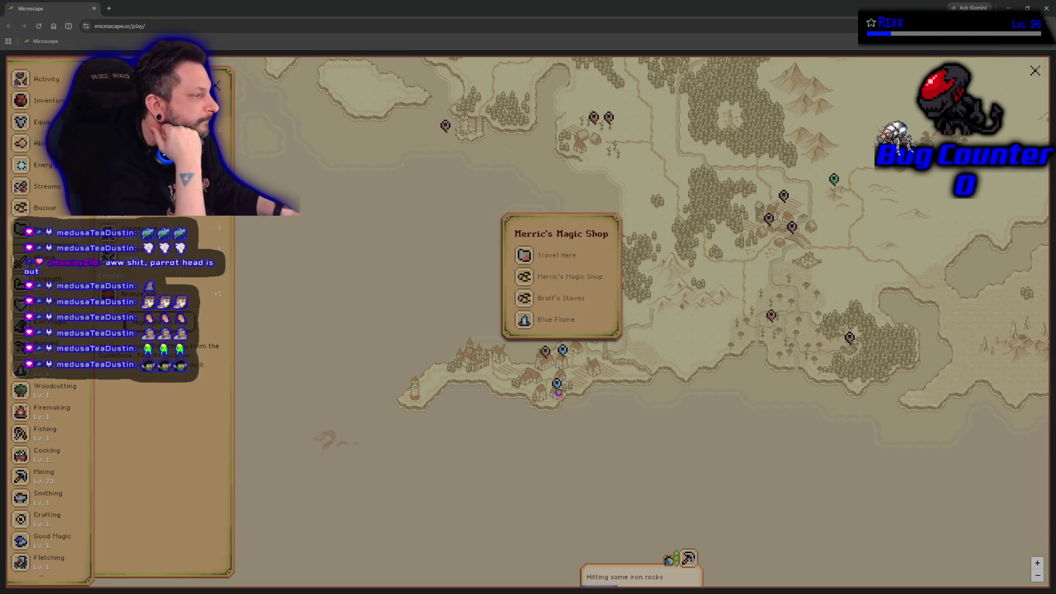
{"action": "left_click", "coordinate": [557, 389]}
Look at Manor Kitchen, then send the character travelling to Fencevell Bridge.
{"action": "mouse_move", "coordinate": [713, 391]}
{"action": "left_mouse_down"}
{"action": "mouse_move", "coordinate": [567, 391]}
{"action": "mouse_move", "coordinate": [474, 410]}
{"action": "left_mouse_up"}
{"action": "left_click", "coordinate": [540, 242]}
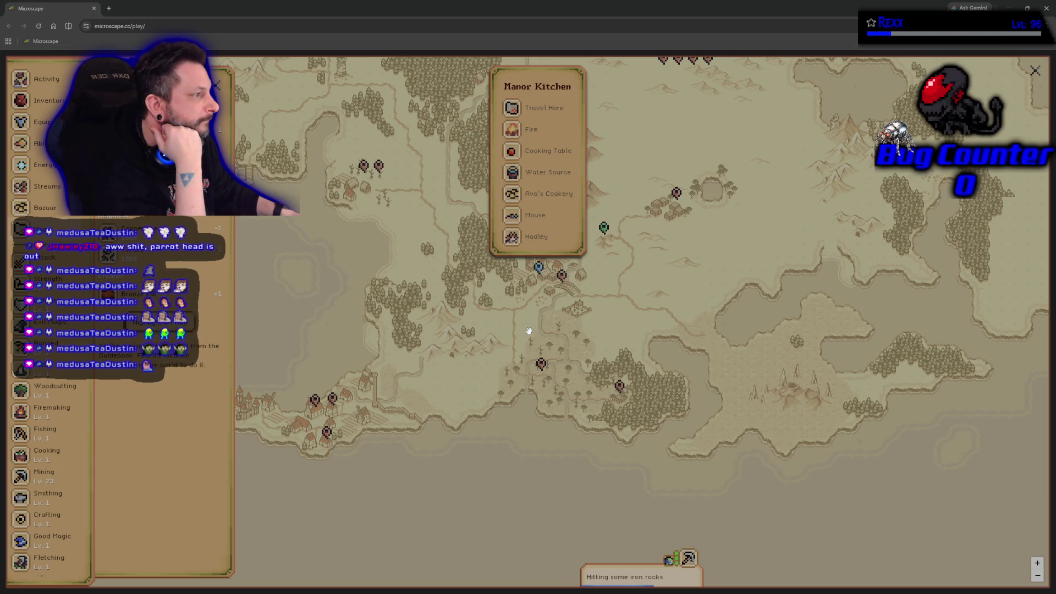
{"action": "left_click", "coordinate": [576, 296]}
{"action": "left_click", "coordinate": [563, 279]}
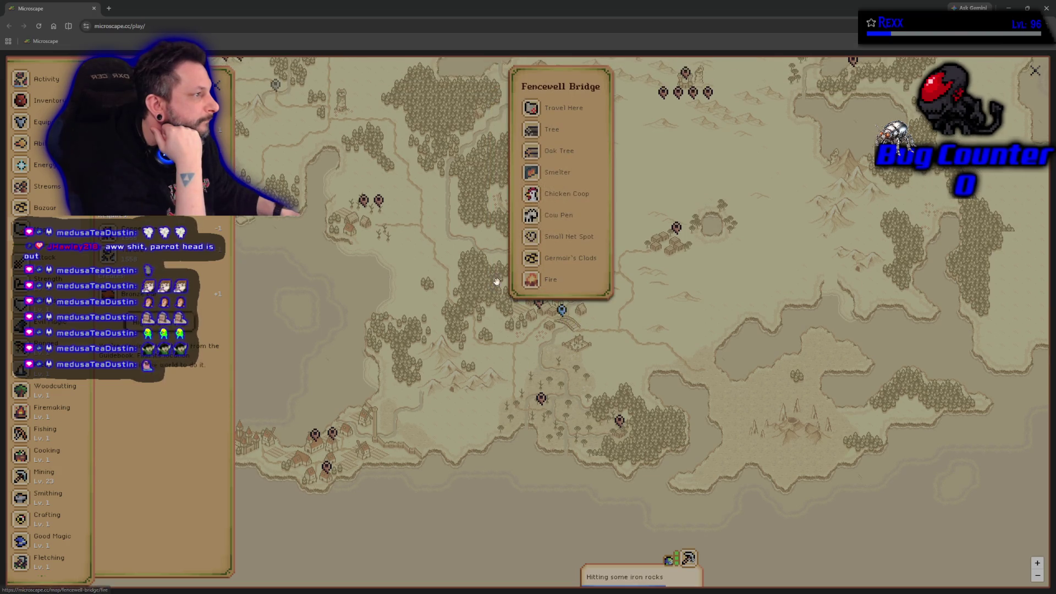
{"action": "left_click", "coordinate": [552, 109]}
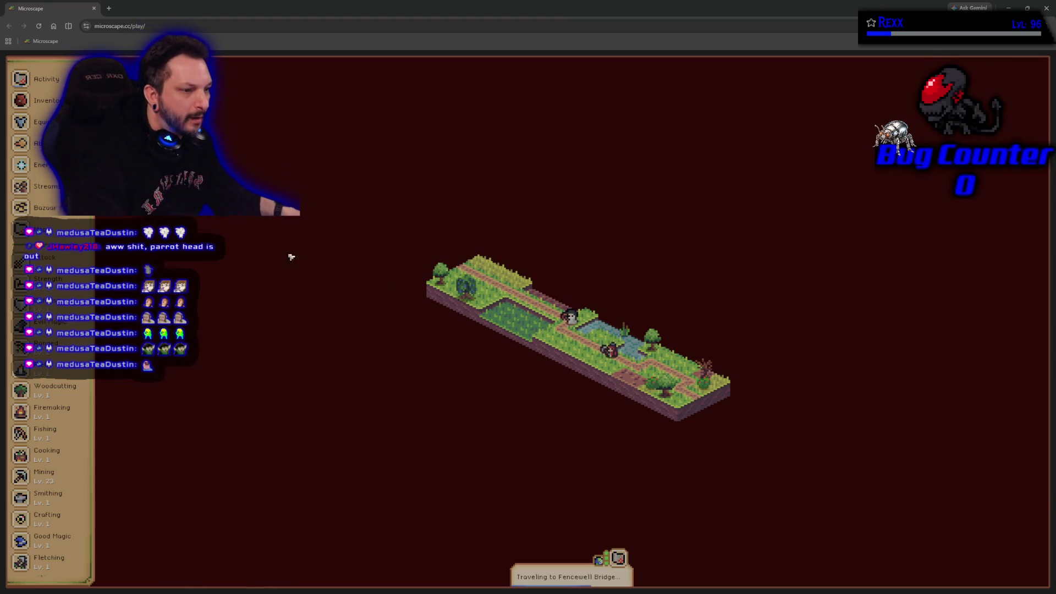
Pick Bronze bar from the Smithing recipe list to start smelting, then close the panel.
{"action": "left_click", "coordinate": [70, 478]}
{"action": "scroll", "coordinate": [69, 477], "scroll_direction": "down", "scroll_amount": 1}
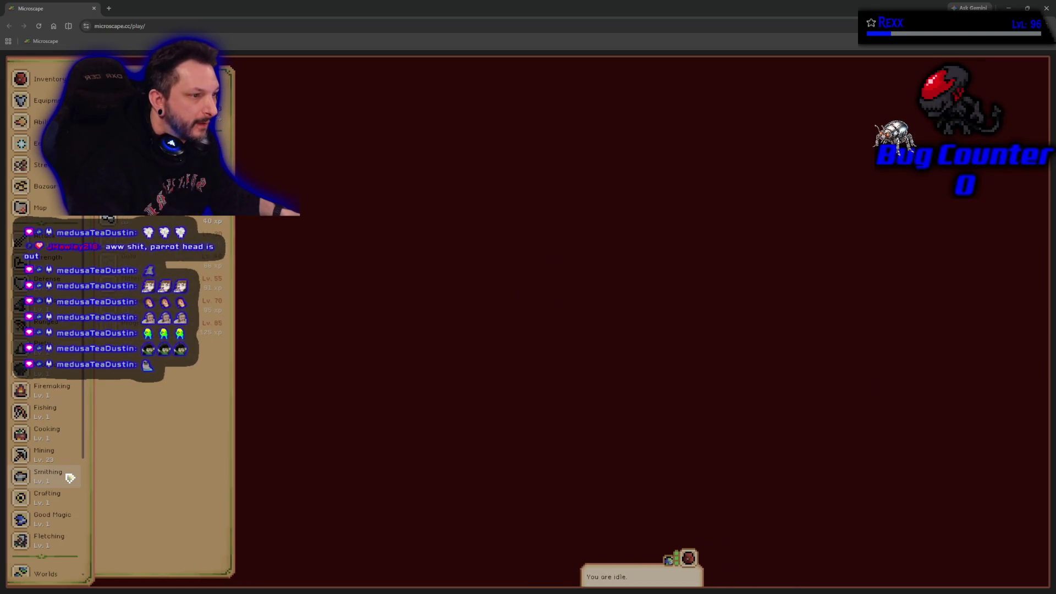
{"action": "left_click", "coordinate": [68, 476]}
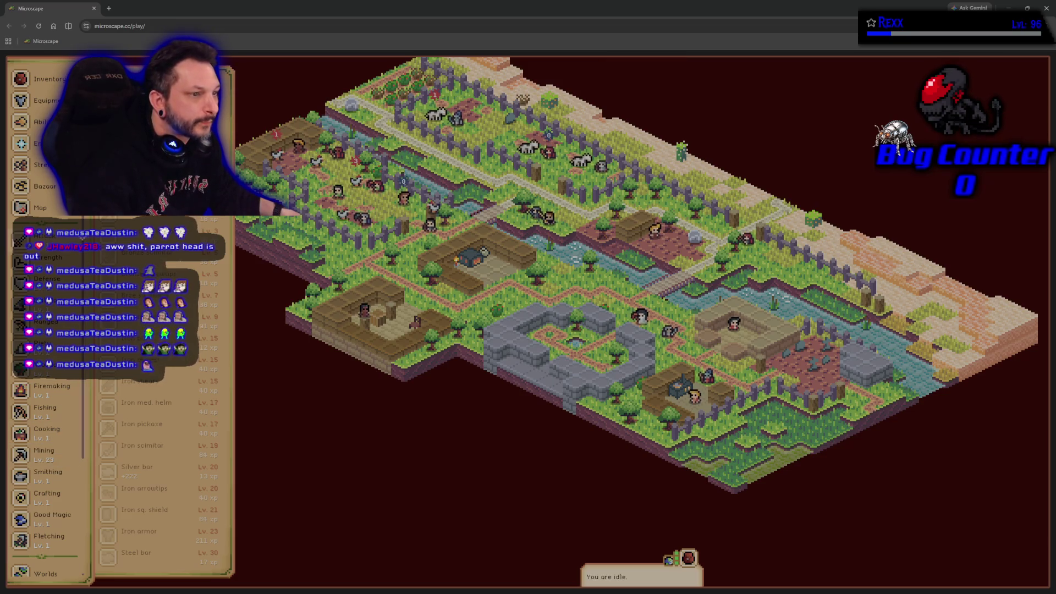
{"action": "left_click", "coordinate": [48, 476]}
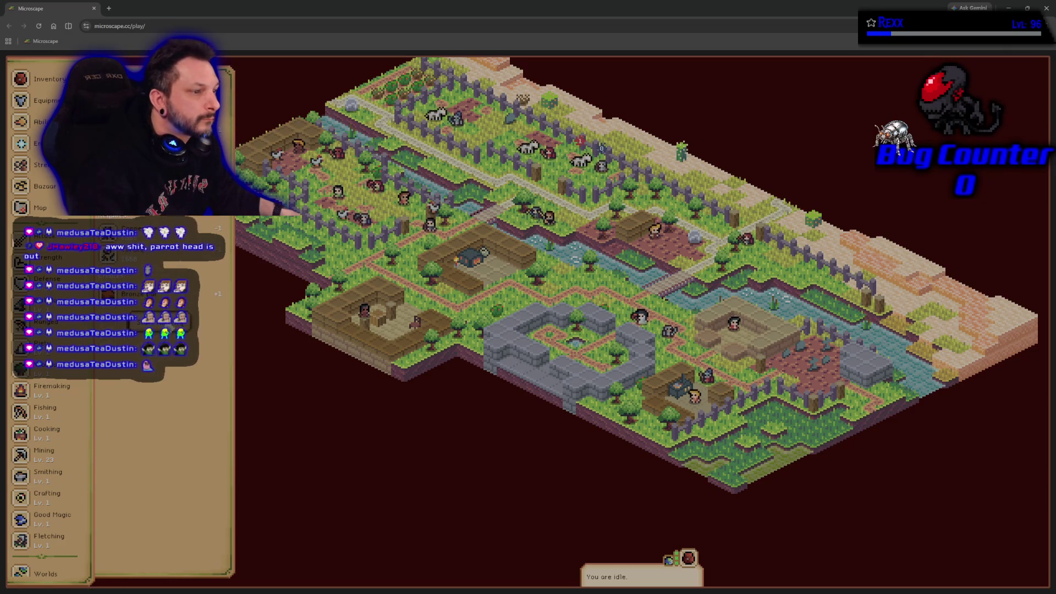
{"action": "key", "text": "Escape"}
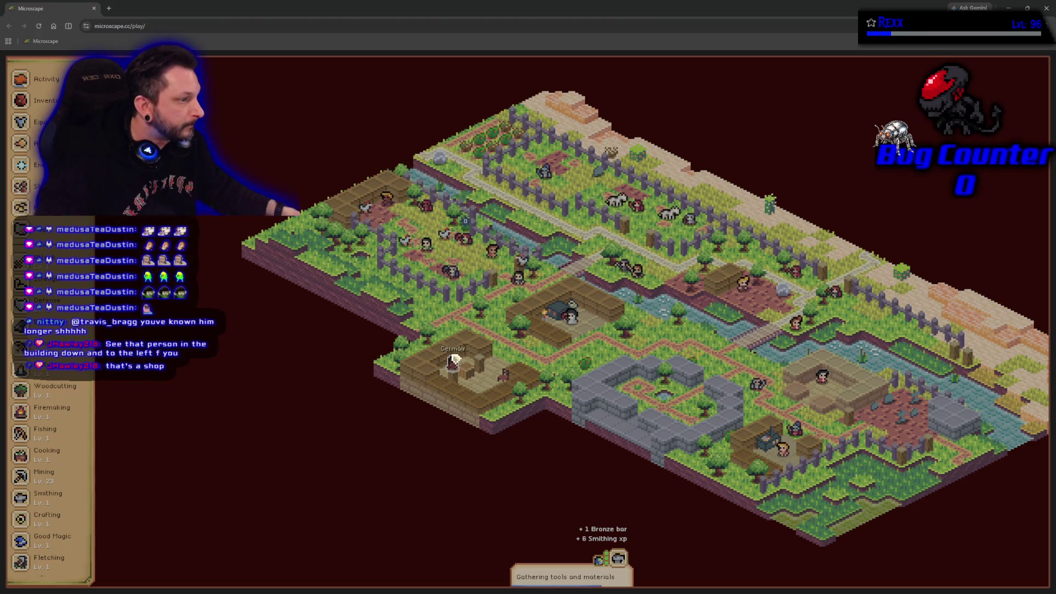
{"action": "left_click", "coordinate": [452, 366]}
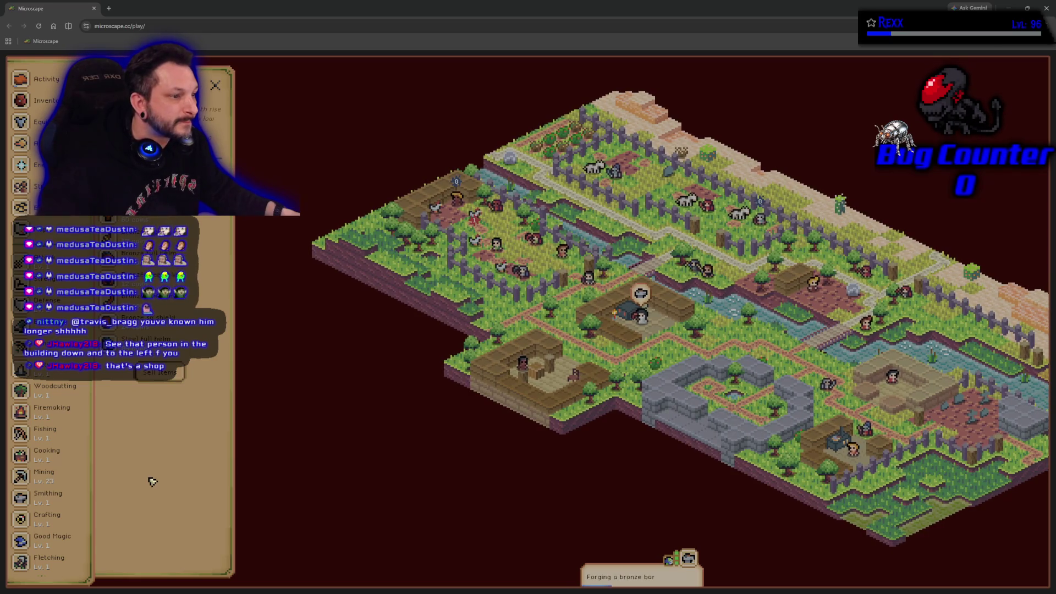
Look over the shop's sell list of inventory items, then close the shop.
{"action": "left_click", "coordinate": [169, 373]}
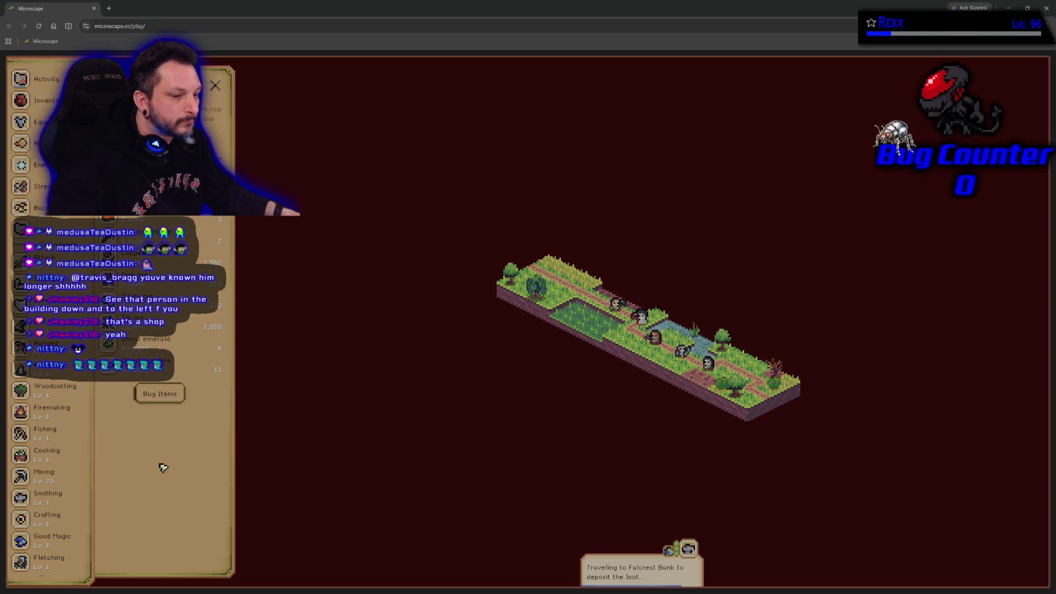
{"action": "left_click", "coordinate": [216, 87]}
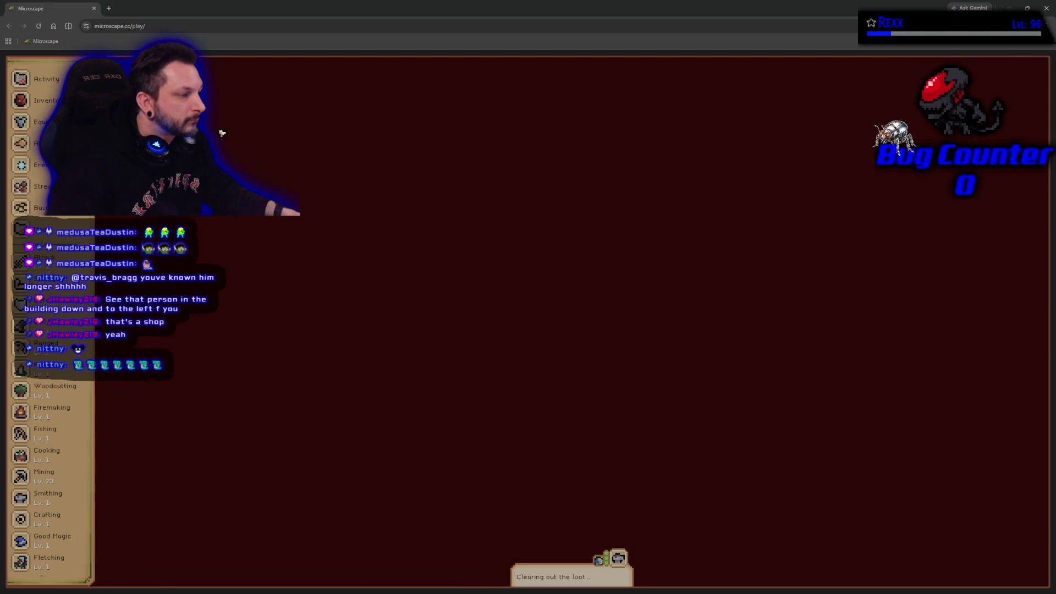
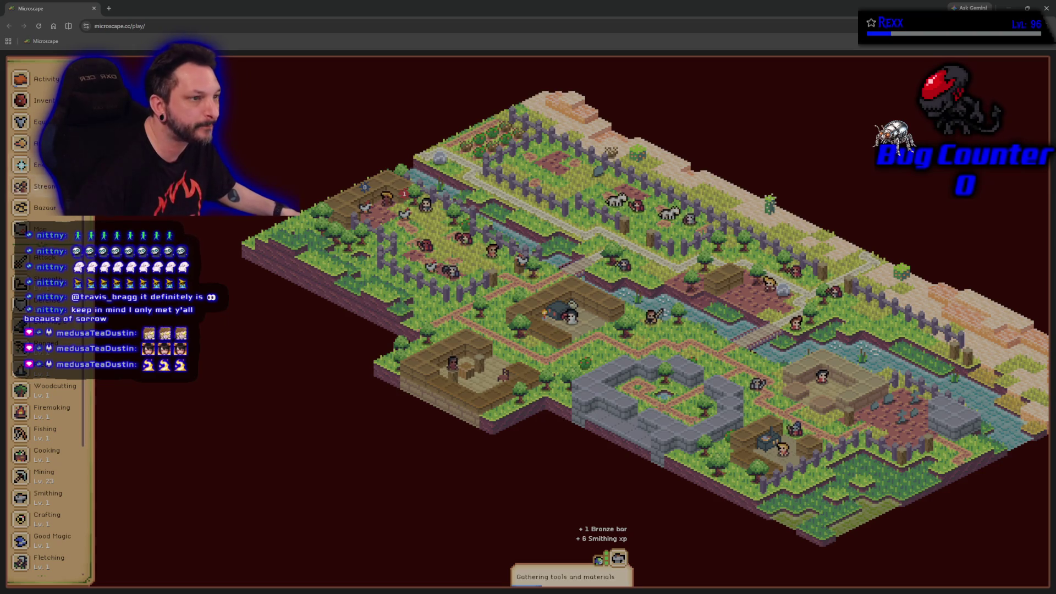
Check the ore inventory and the Bronze dagger smithing recipe, then bring up the world map.
{"action": "left_click", "coordinate": [44, 100]}
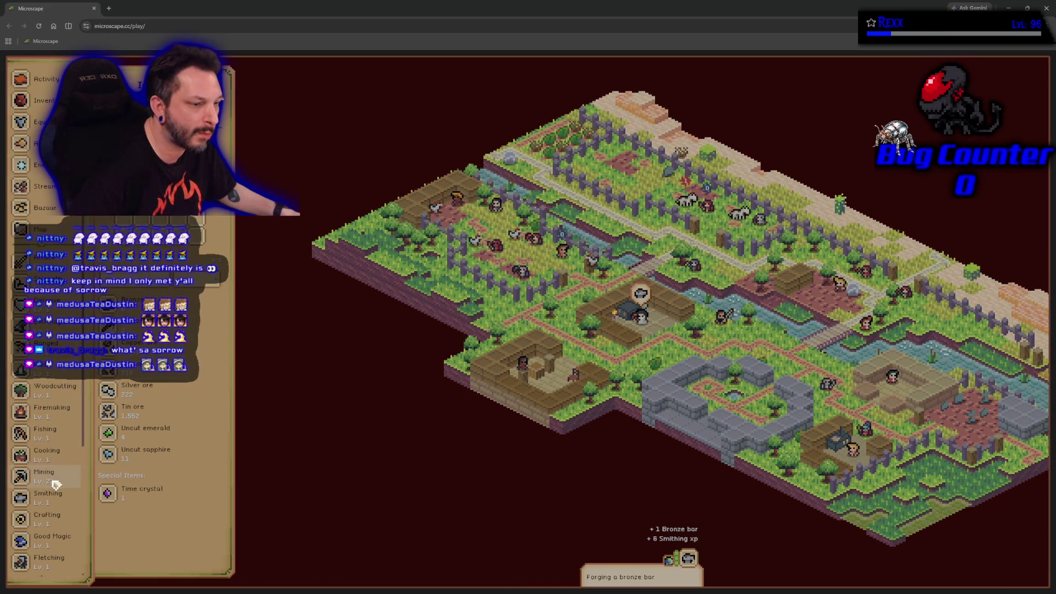
{"action": "left_click", "coordinate": [59, 505]}
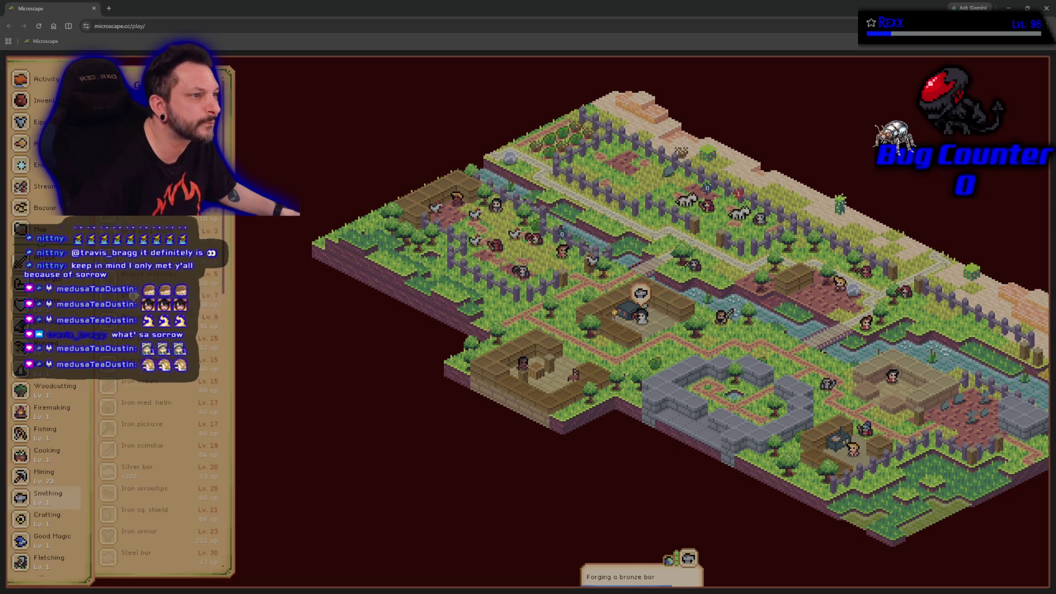
{"action": "left_click", "coordinate": [137, 274]}
{"action": "left_click", "coordinate": [22, 229]}
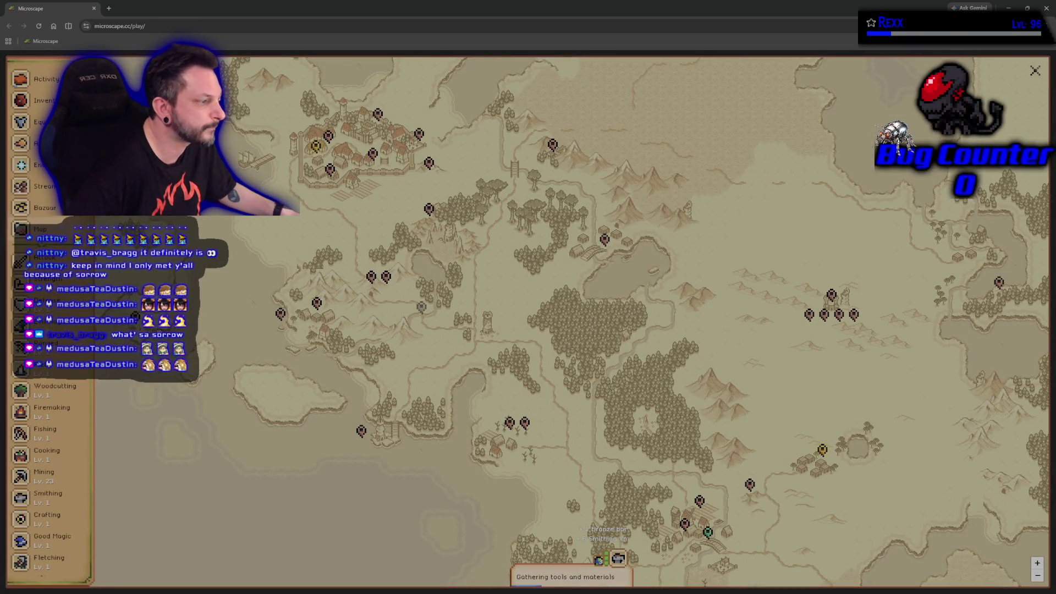
Show the activity panel and travel the character to O'Rock West from its location menu.
{"action": "left_click", "coordinate": [620, 561]}
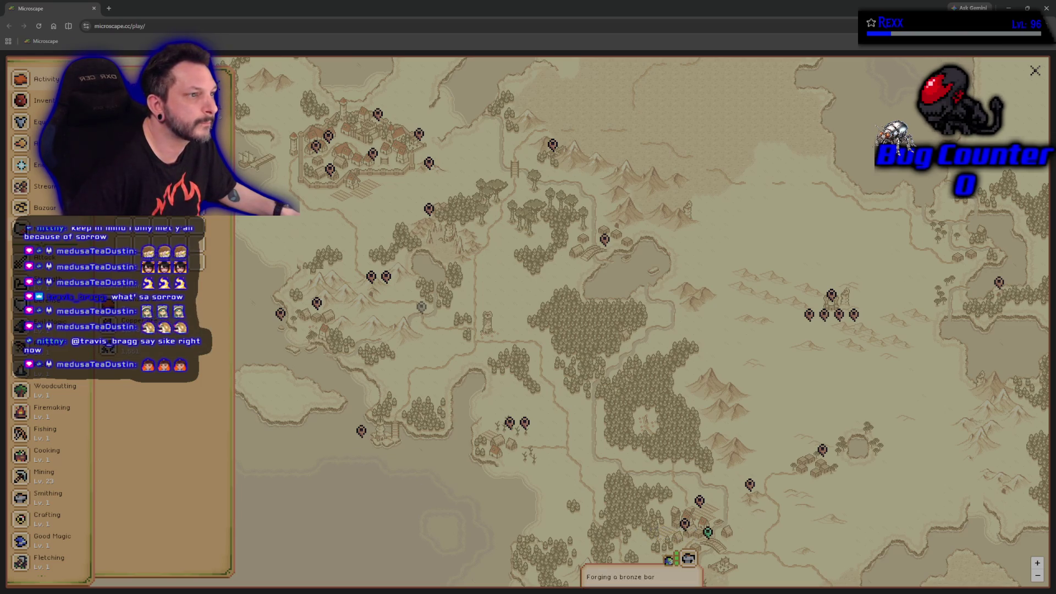
{"action": "left_click", "coordinate": [315, 146]}
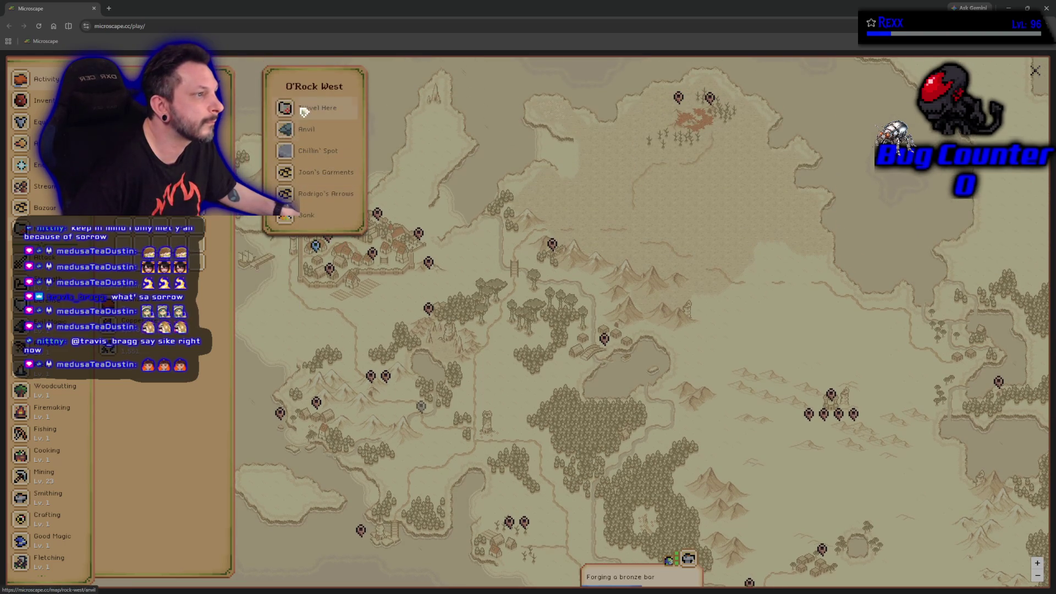
{"action": "left_click", "coordinate": [301, 109]}
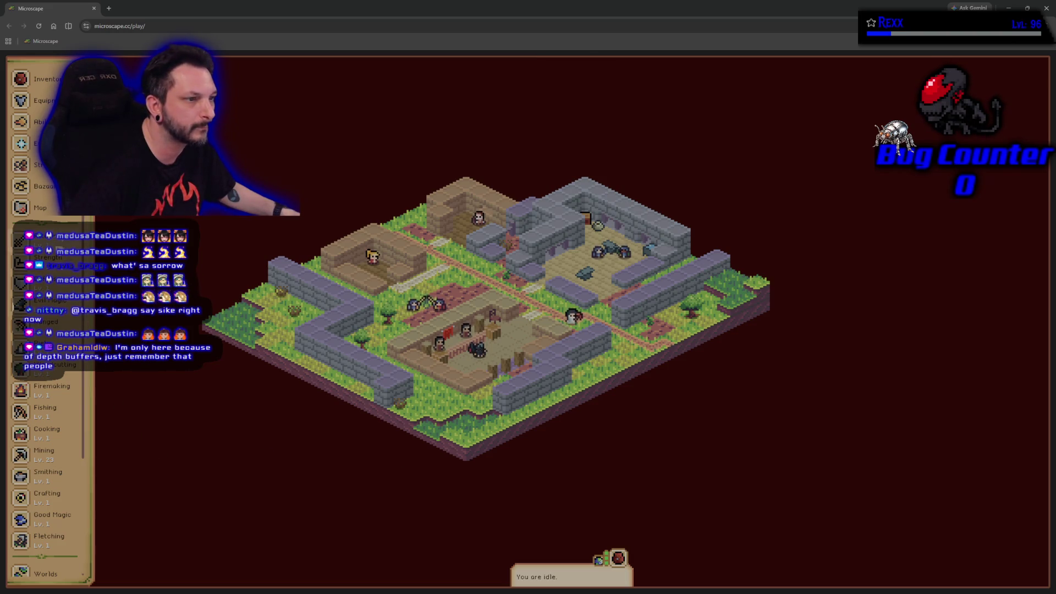
Glance at the smithing recipe list, then show the Equipment stat bonuses from the inventory.
{"action": "left_click", "coordinate": [60, 477]}
{"action": "left_click", "coordinate": [61, 474]}
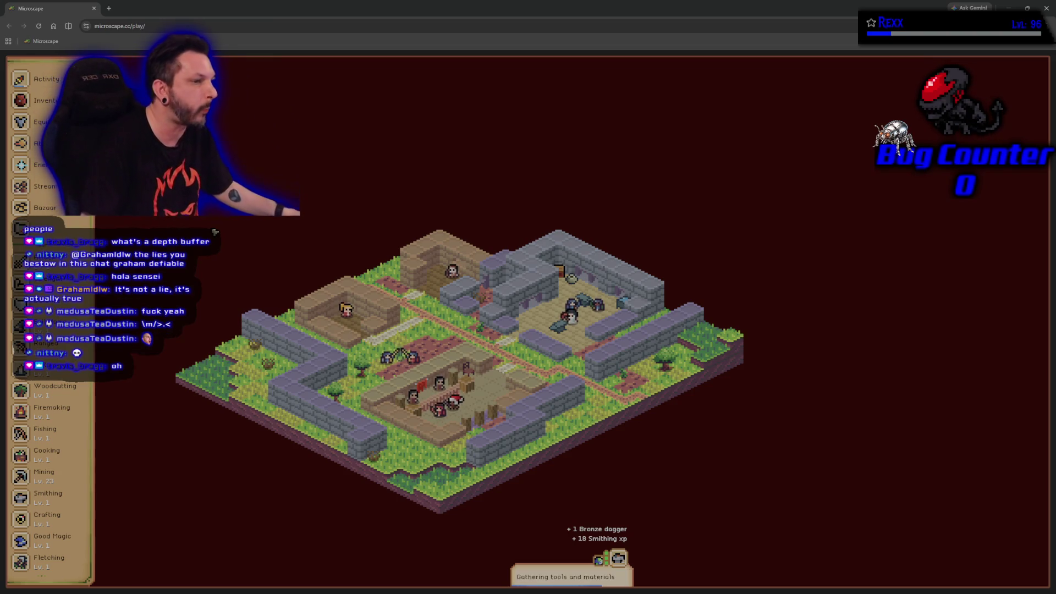
{"action": "left_click", "coordinate": [22, 100]}
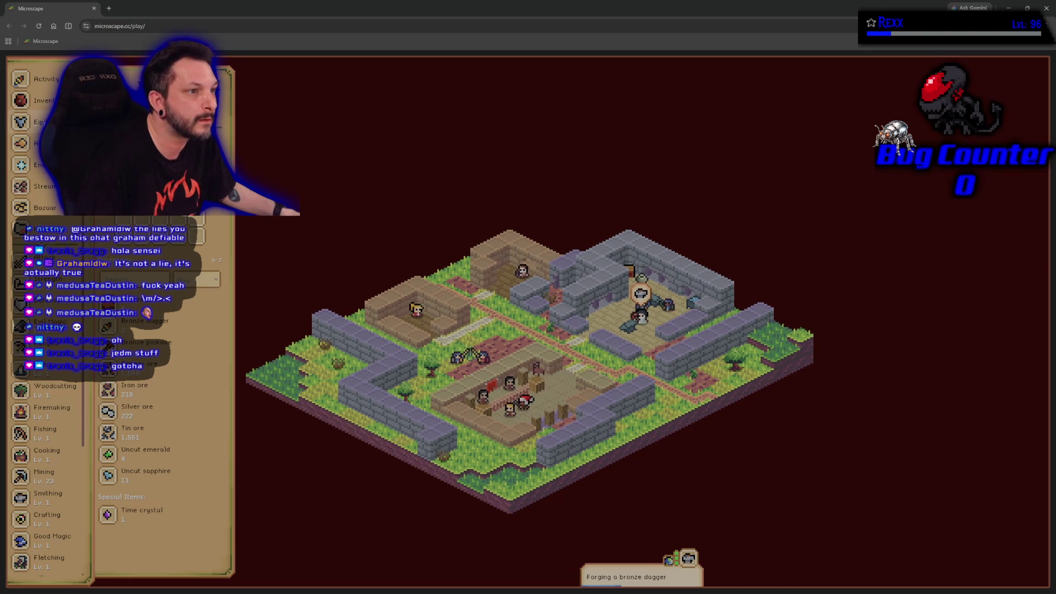
{"action": "left_click", "coordinate": [21, 121]}
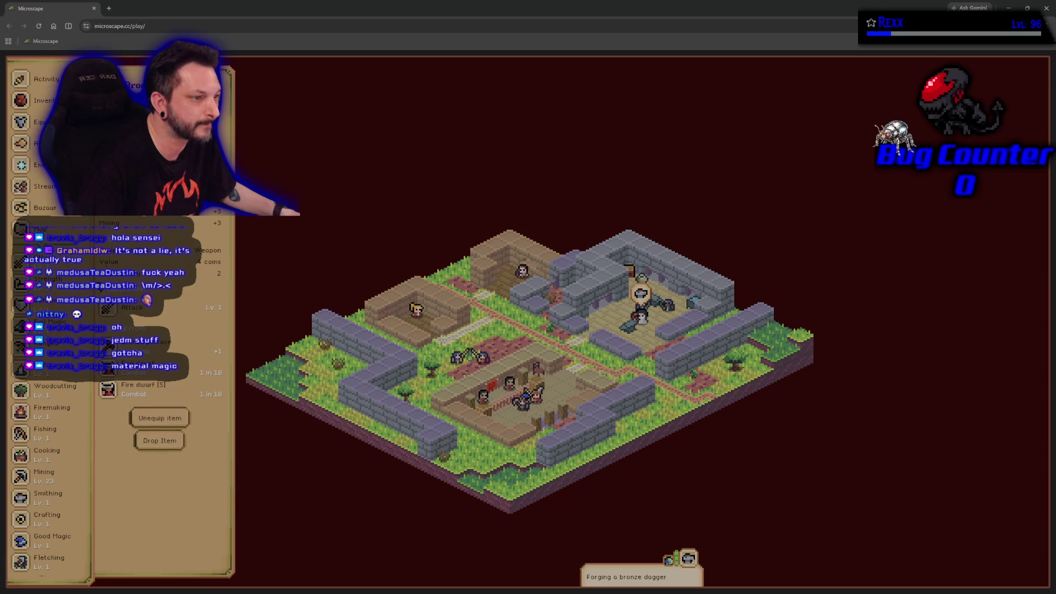
Equip the Bronze dagger and review the updated equipment bonuses.
{"action": "left_click", "coordinate": [121, 221]}
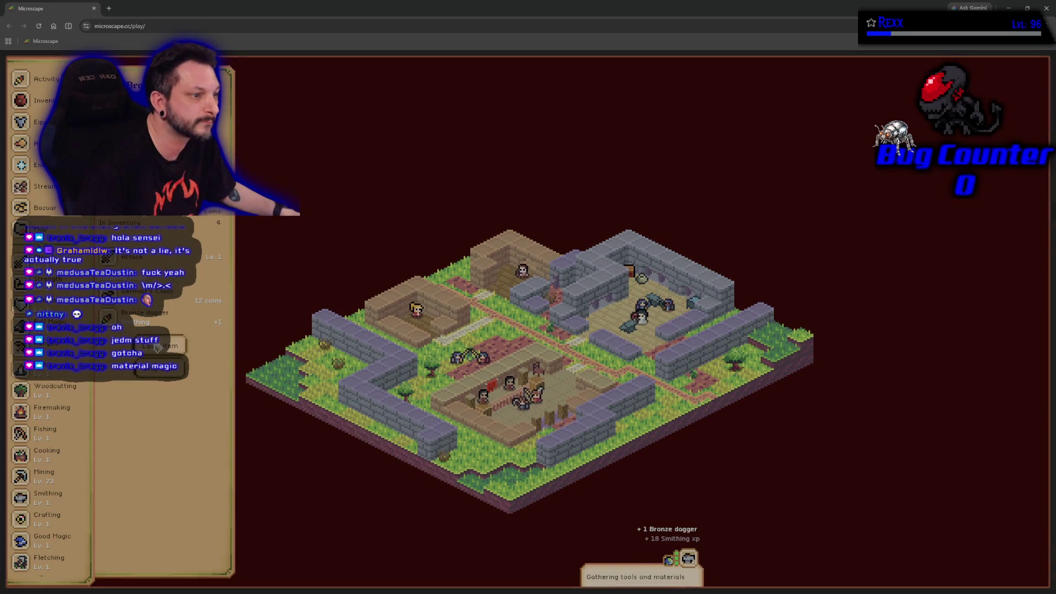
{"action": "left_click", "coordinate": [158, 346]}
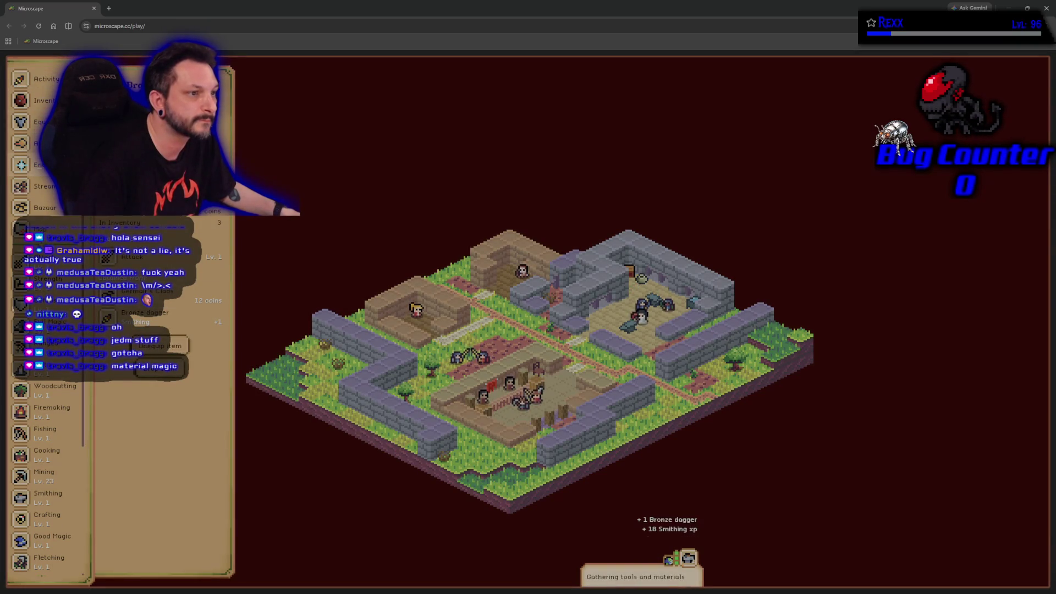
{"action": "left_click", "coordinate": [111, 223]}
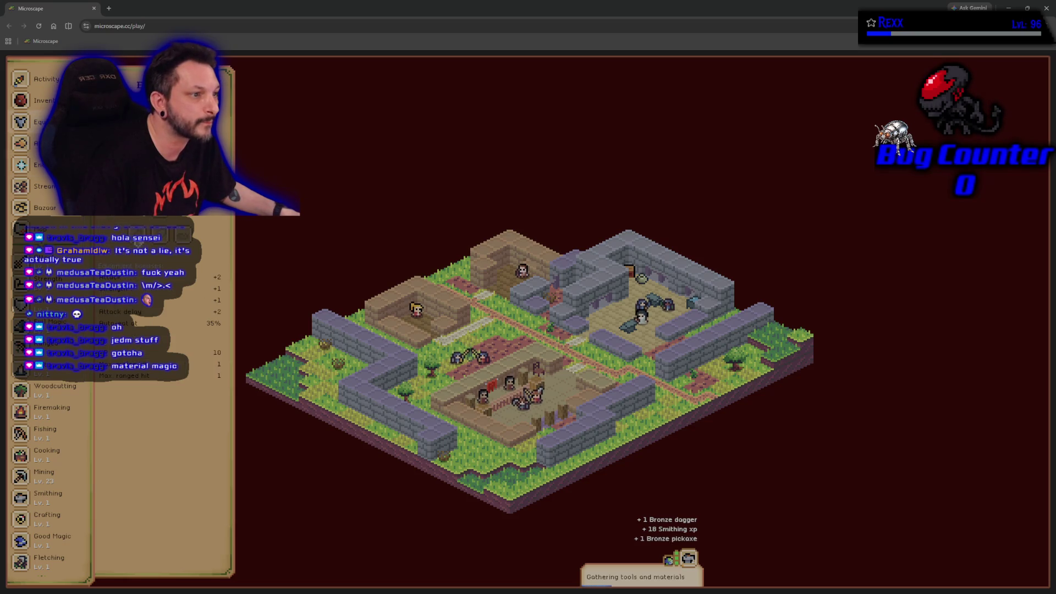
{"action": "left_click", "coordinate": [138, 243]}
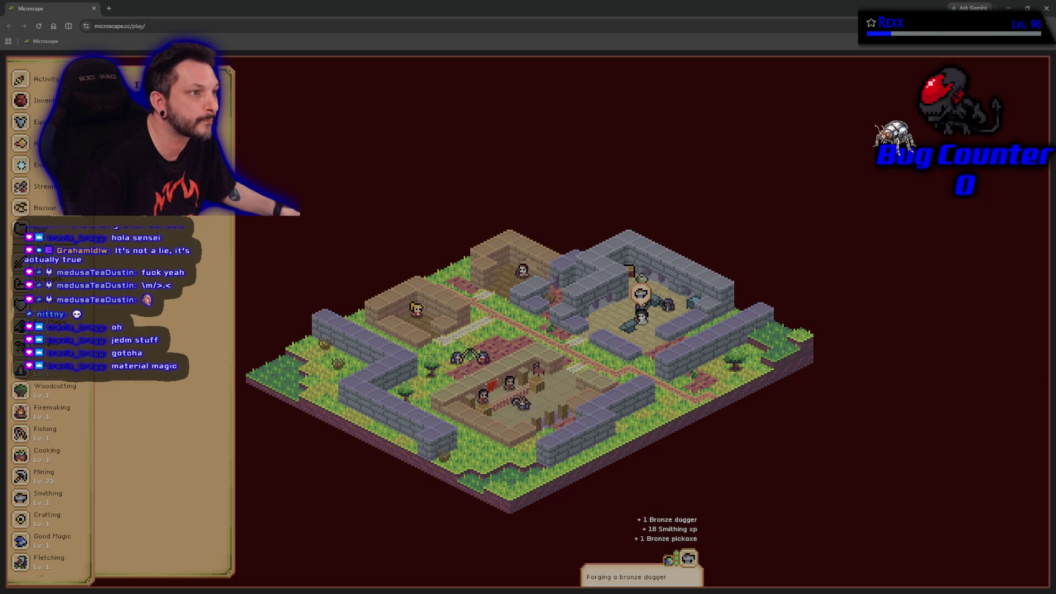
{"action": "left_click", "coordinate": [60, 122]}
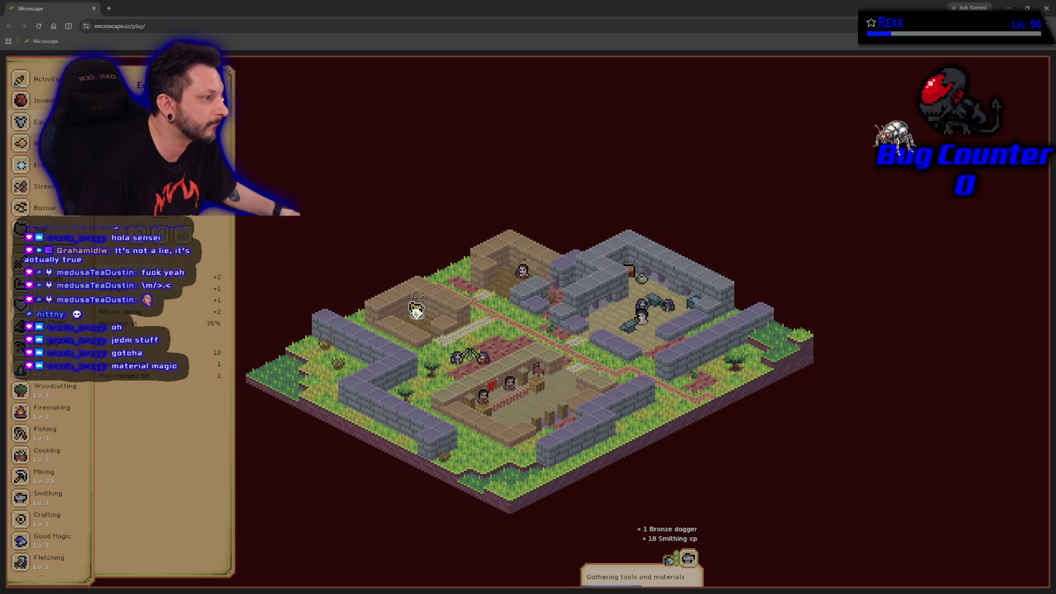
Inspect the town NPCs Rodrigo and Joan, then switch to the Unreal blueprint editor.
{"action": "left_click", "coordinate": [522, 272]}
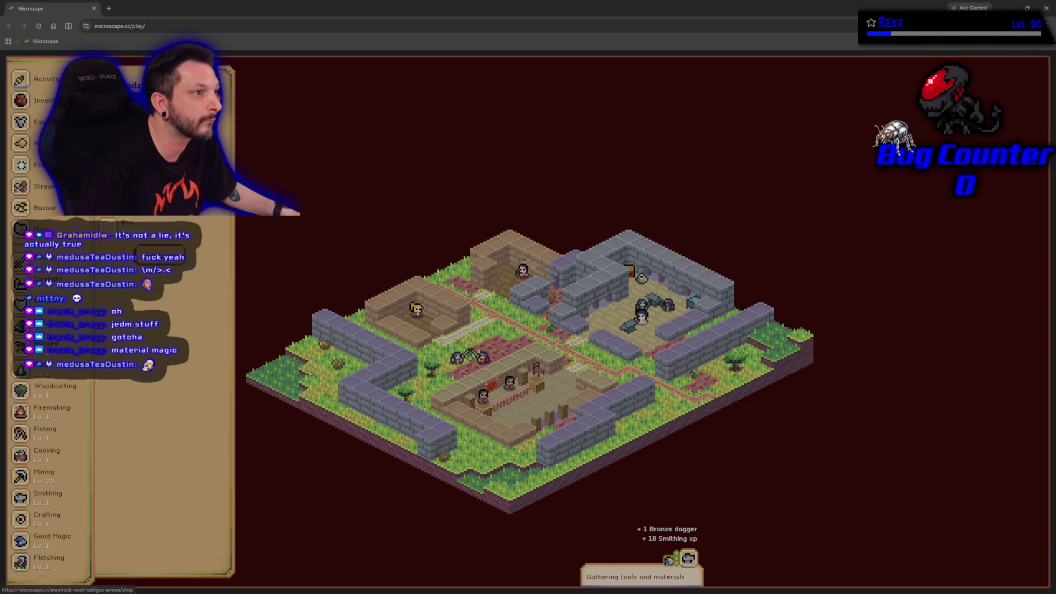
{"action": "left_click", "coordinate": [423, 312]}
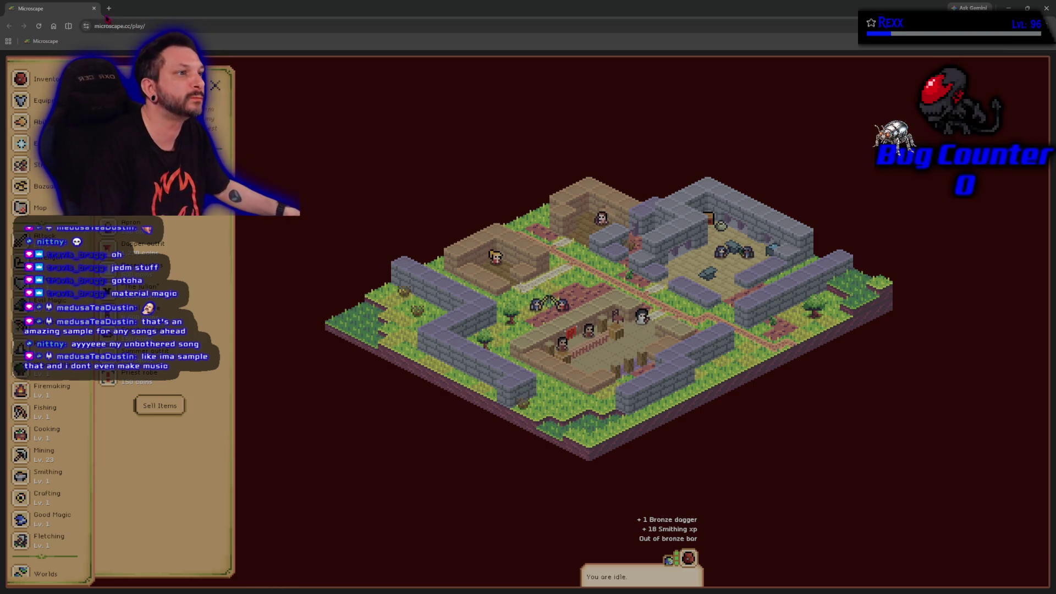
{"action": "key", "text": "alt+Tab"}
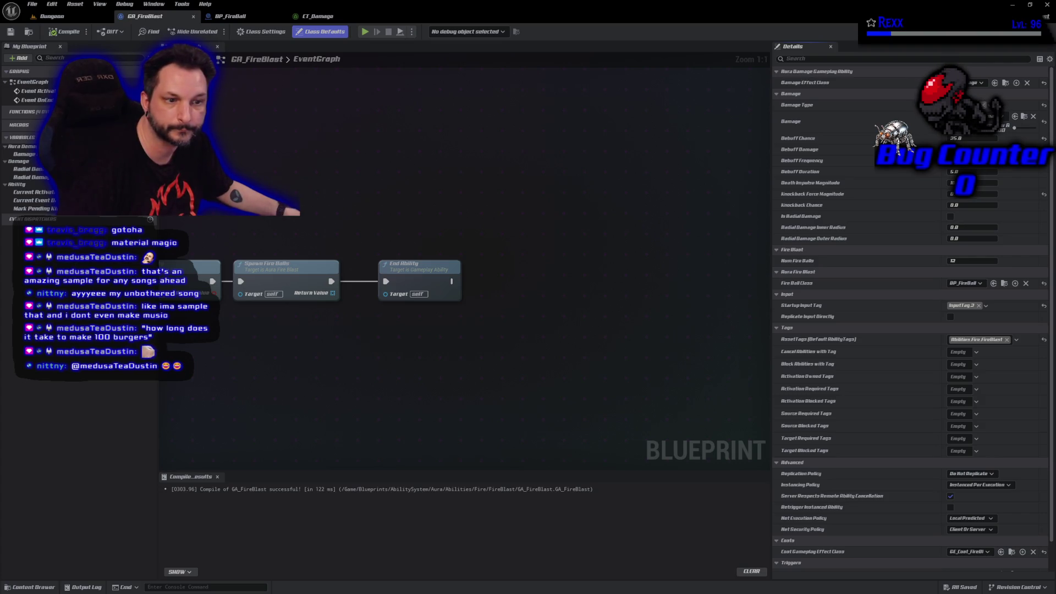
Return to the Microscape browser window and maximize it.
{"action": "key", "text": "alt+Tab"}
{"action": "double_click", "coordinate": [527, 75]}
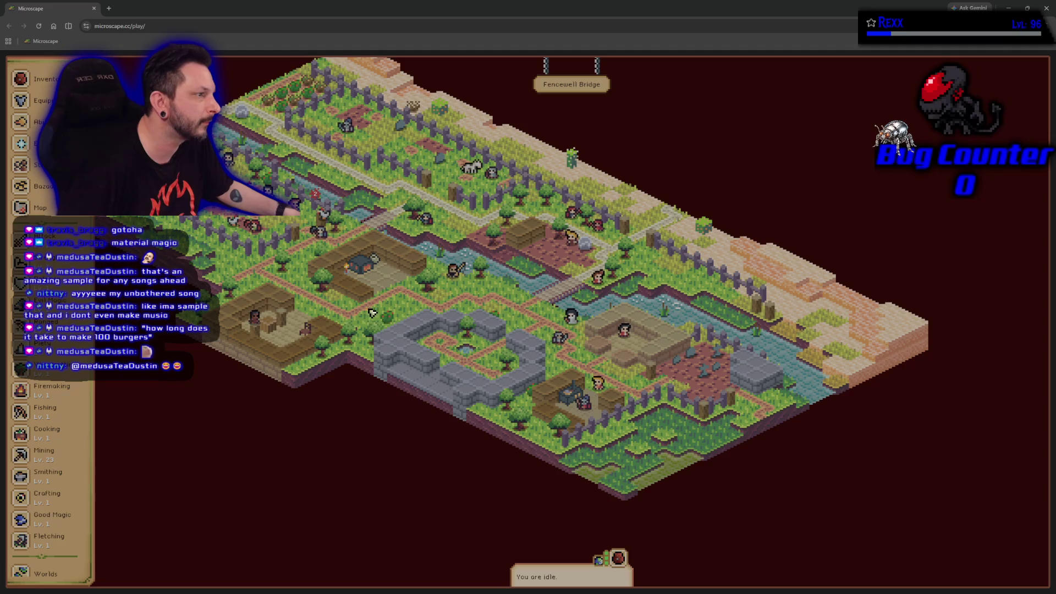
Sell one uncut emerald to shopkeeper Germair for 80 coins.
{"action": "left_click", "coordinate": [257, 323]}
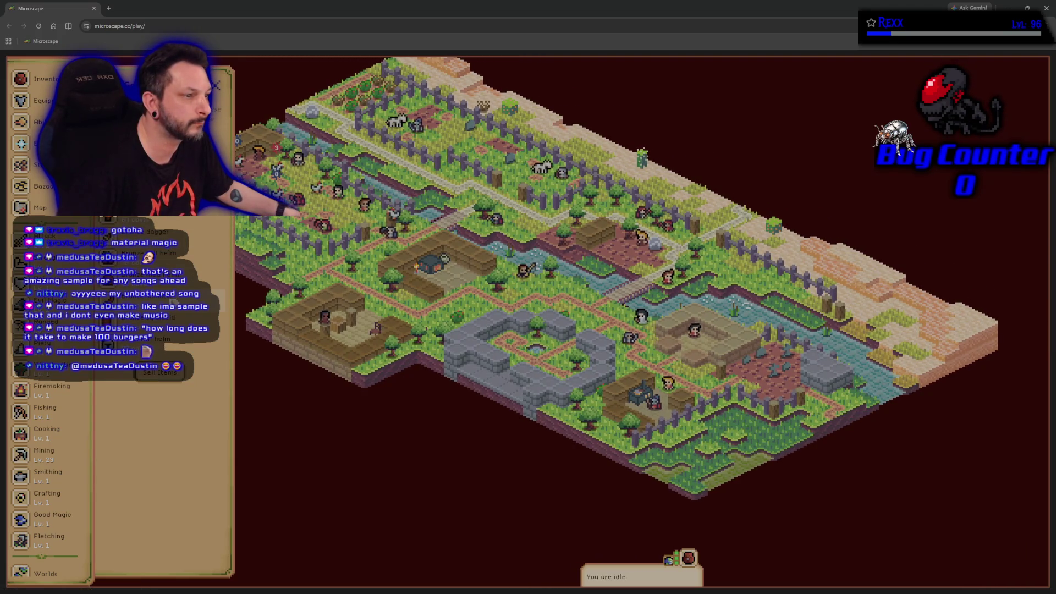
{"action": "left_click", "coordinate": [176, 376]}
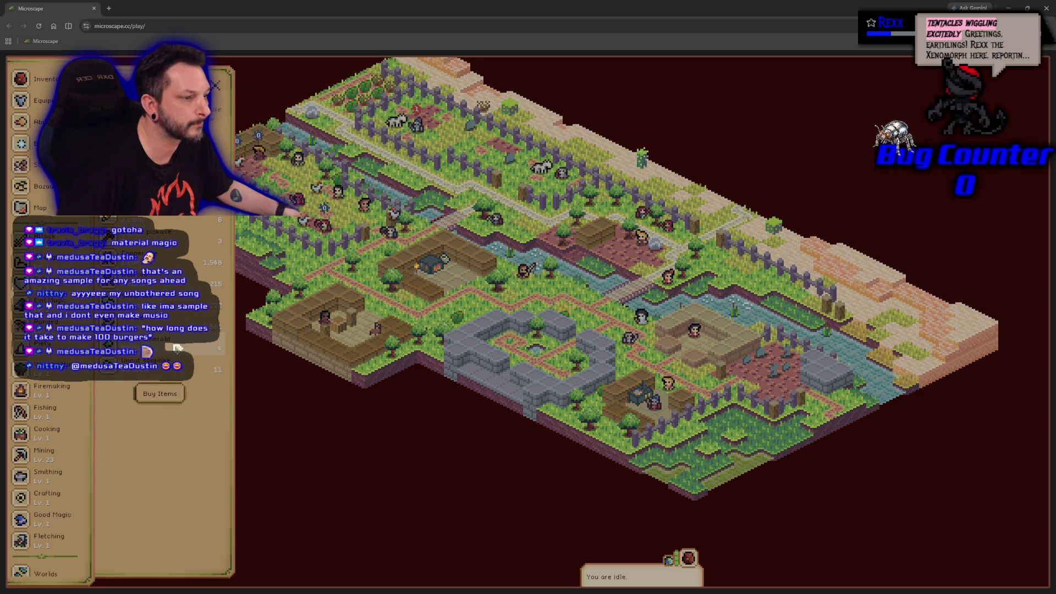
{"action": "left_click", "coordinate": [177, 348]}
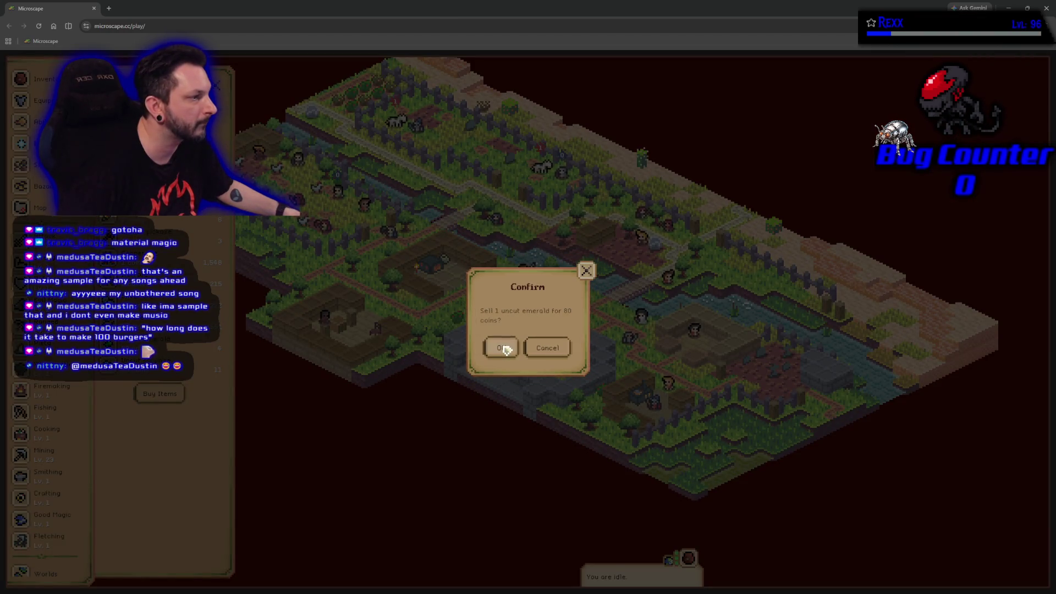
{"action": "left_click", "coordinate": [501, 351]}
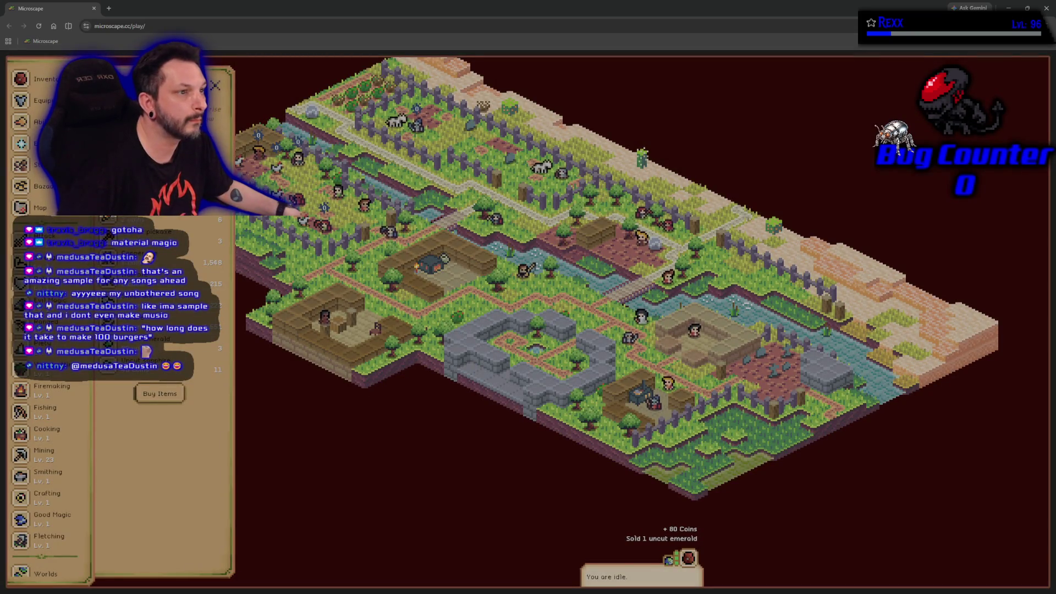
Buy one Bronze scimitar for 24 coins and view the equipment stats.
{"action": "left_click", "coordinate": [159, 393]}
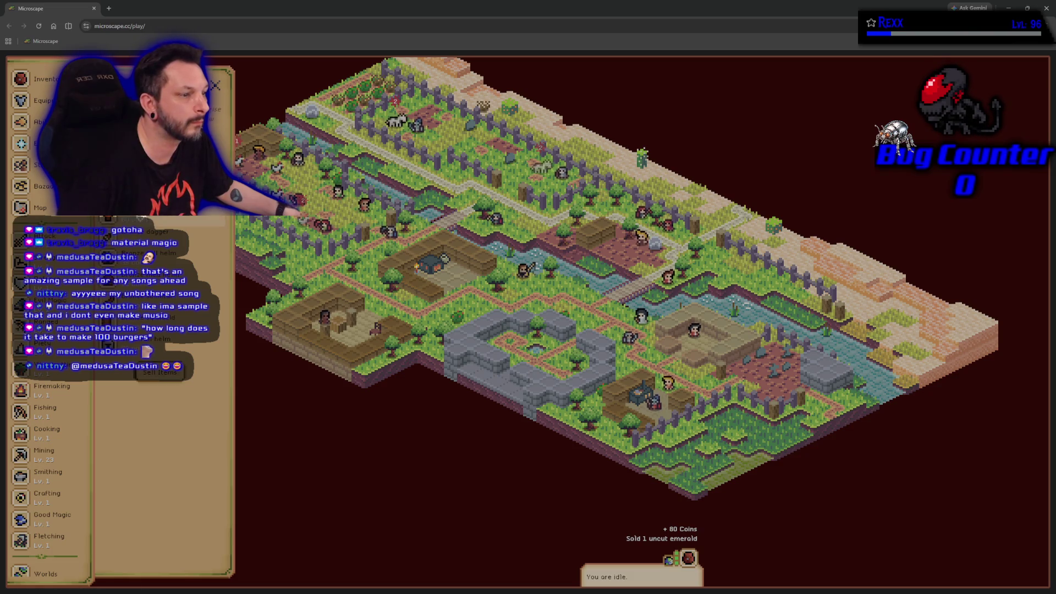
{"action": "left_click", "coordinate": [137, 275]}
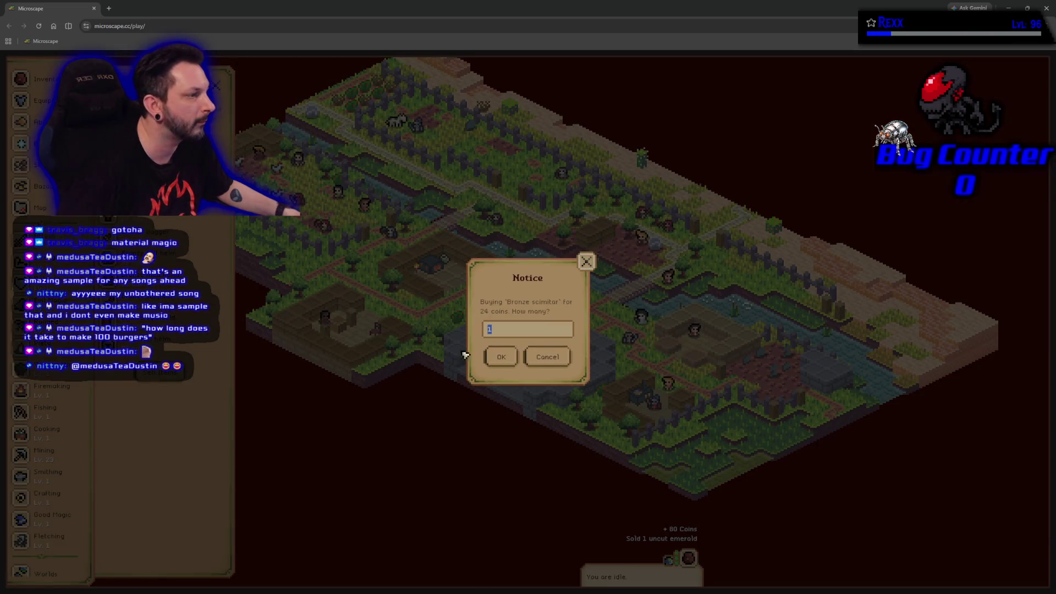
{"action": "left_click", "coordinate": [513, 362]}
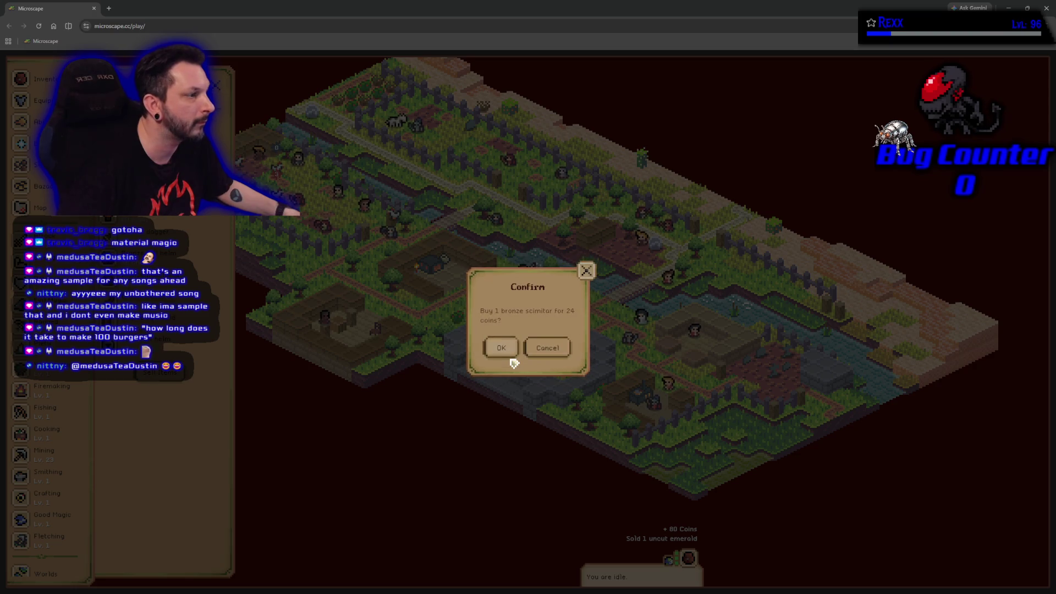
{"action": "left_click", "coordinate": [501, 348]}
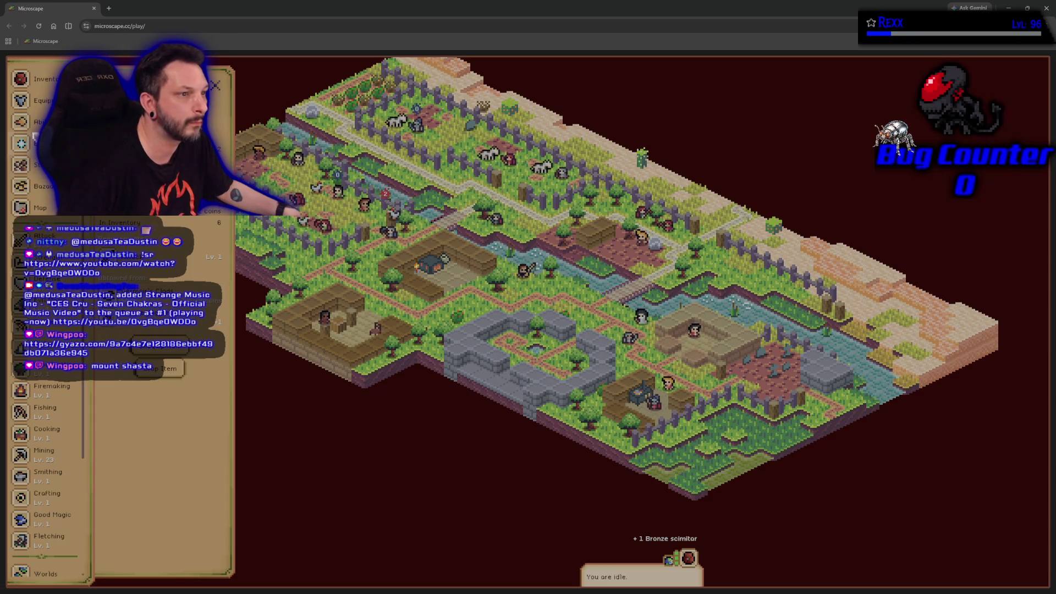
{"action": "left_click", "coordinate": [44, 105]}
Equip the Bronze scimitar from the inventory, check the updated stats, and close the panel.
{"action": "left_click", "coordinate": [48, 85]}
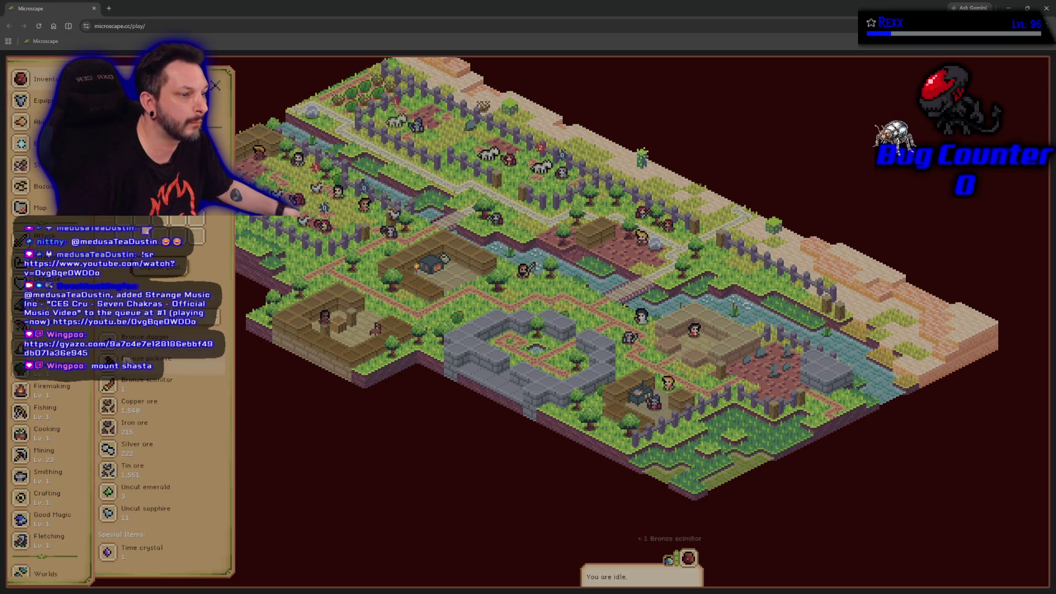
{"action": "left_click", "coordinate": [141, 384]}
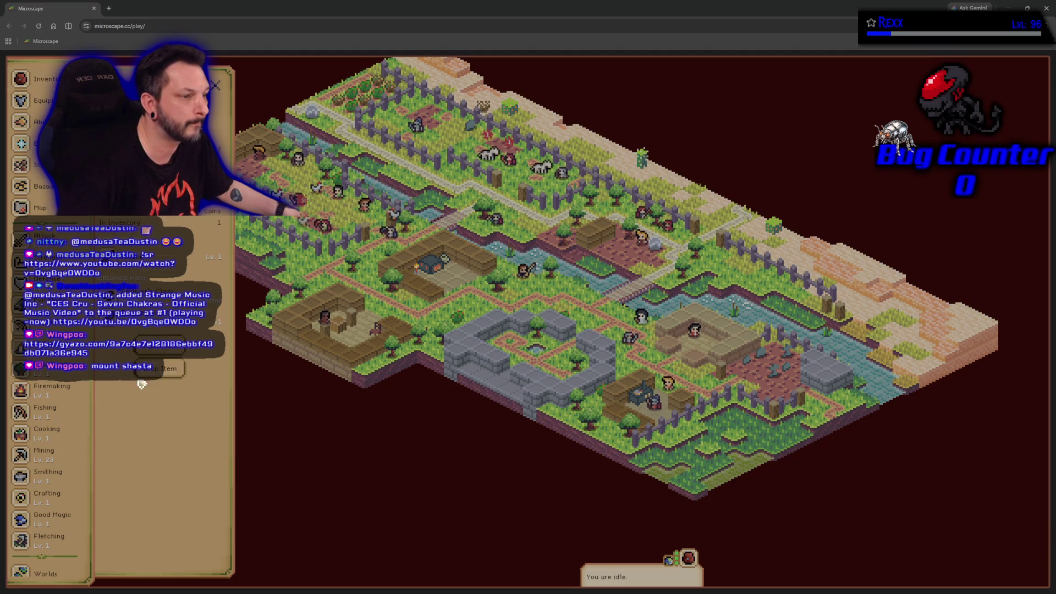
{"action": "left_click", "coordinate": [140, 350]}
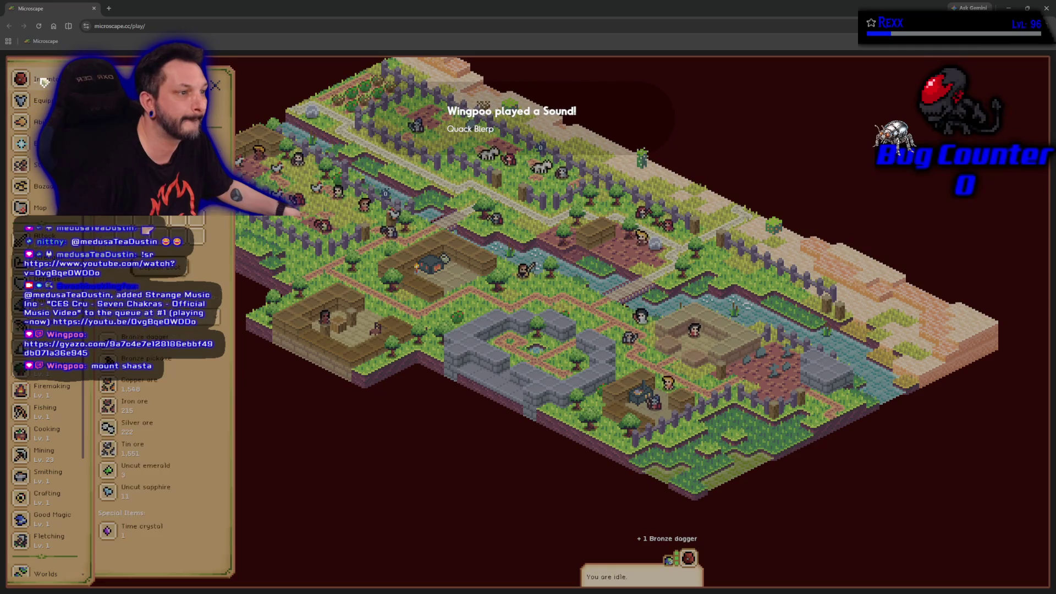
{"action": "left_click", "coordinate": [40, 99]}
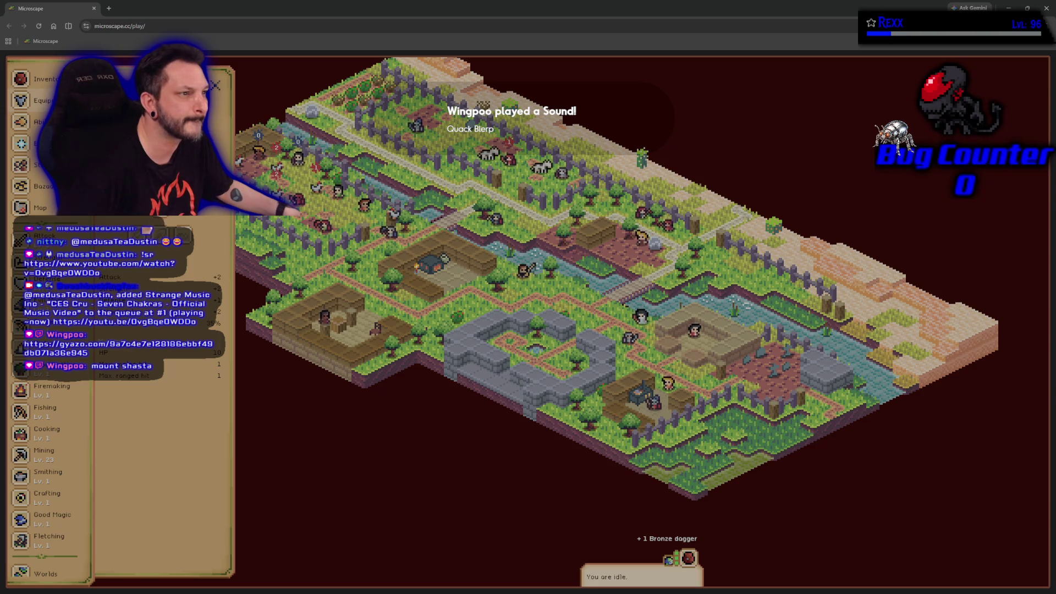
{"action": "left_click", "coordinate": [21, 78]}
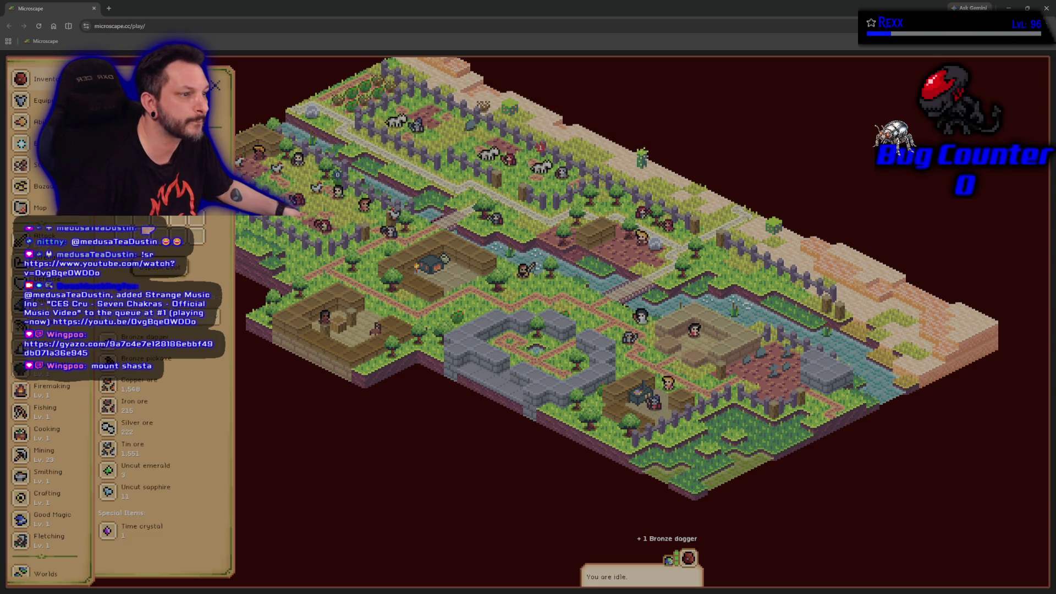
{"action": "key", "text": "Escape"}
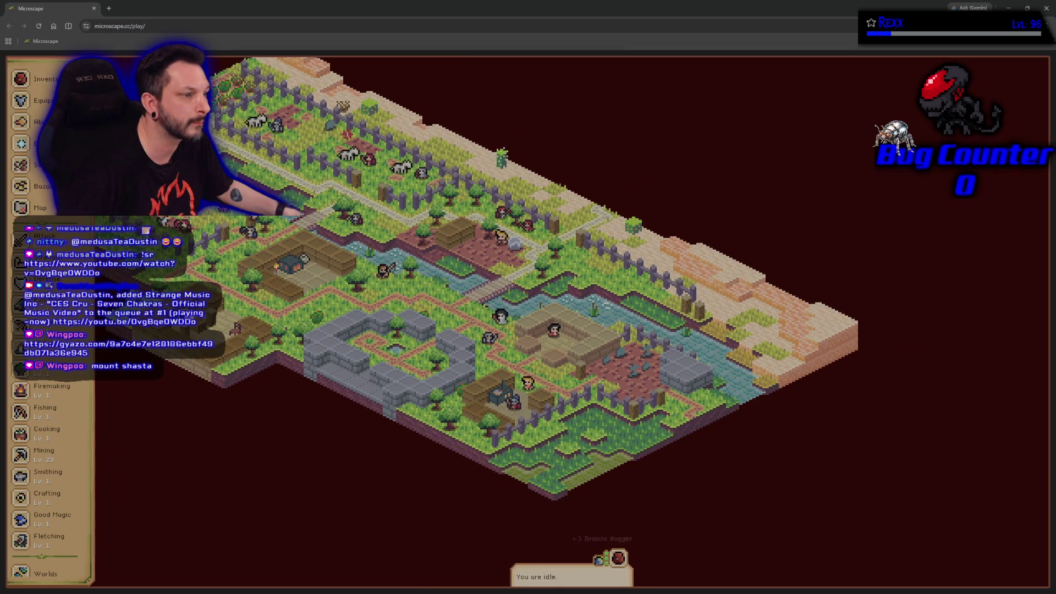
{"action": "key", "text": "i"}
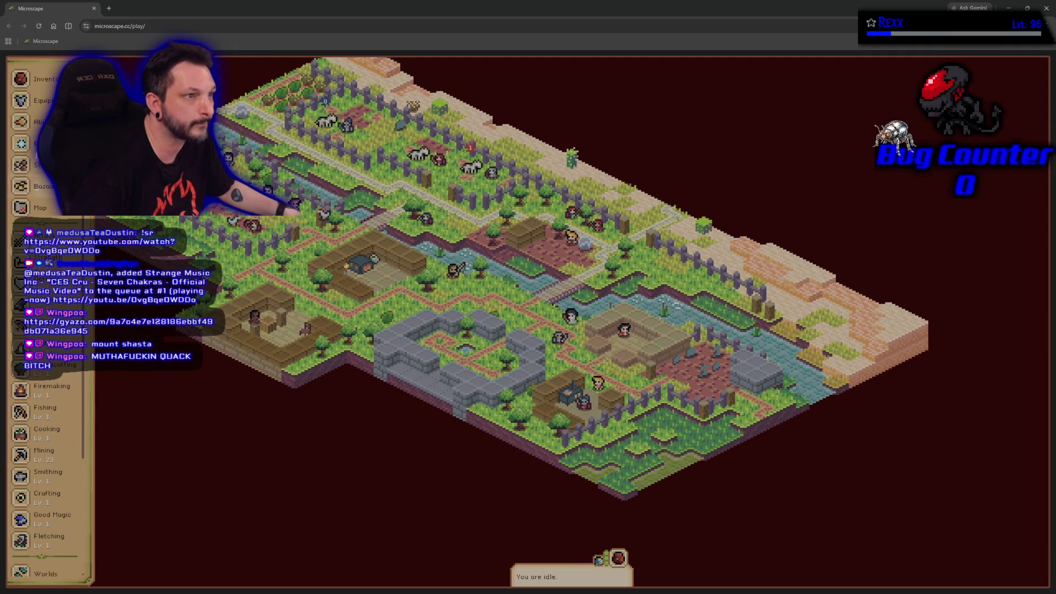
Attack Chicken from the Combat list, then switch back to the GA_FireBlast blueprint.
{"action": "left_click", "coordinate": [50, 237]}
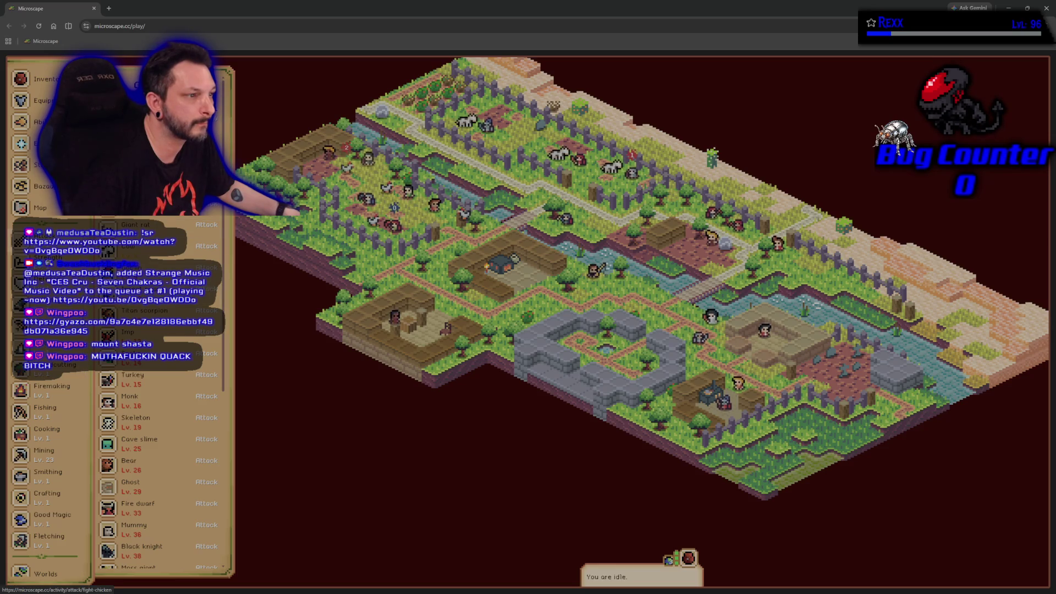
{"action": "left_click", "coordinate": [206, 203]}
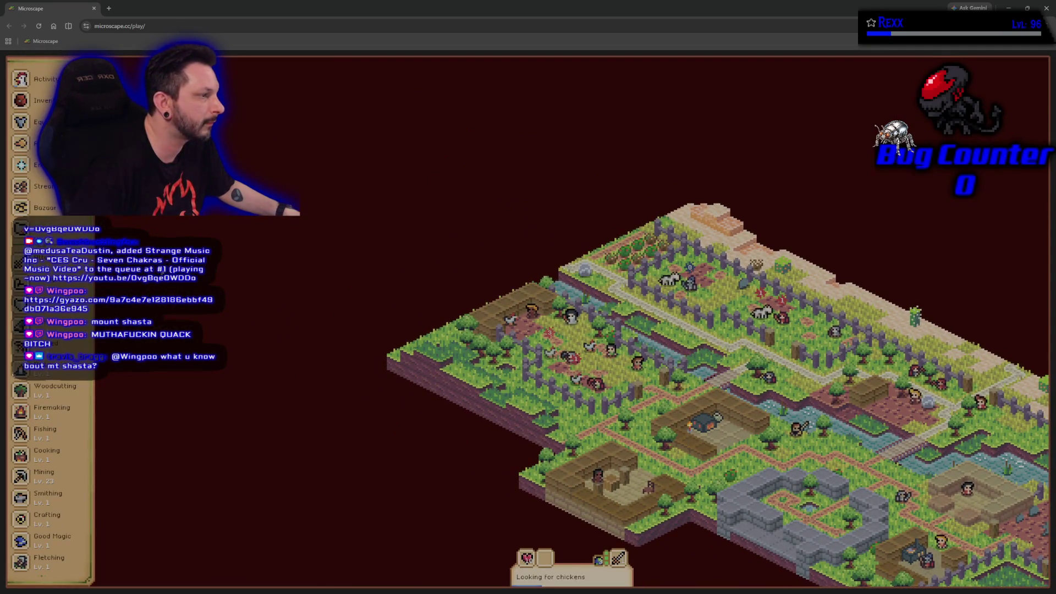
{"action": "key", "text": "alt+Tab"}
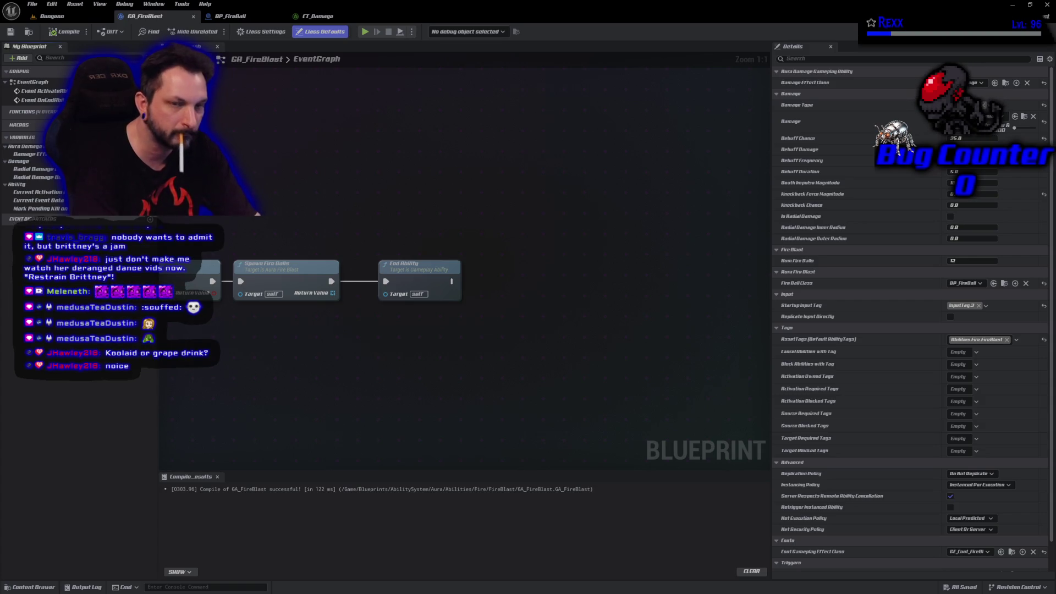
Maximize Chrome, open a Kool-Aid product listing, dismiss the address prompt, and go back.
{"action": "key", "text": "alt+Tab"}
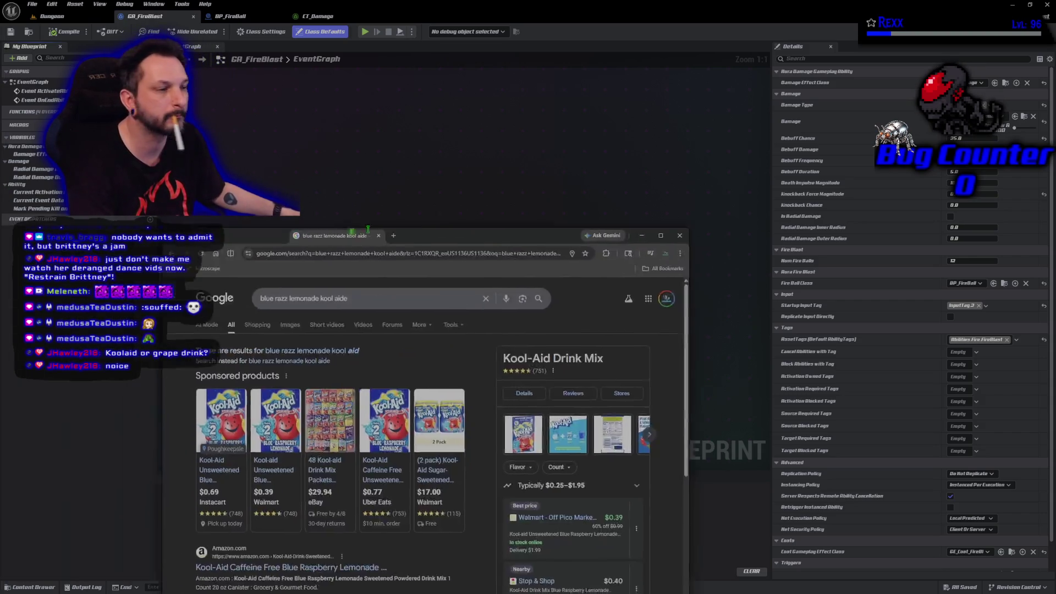
{"action": "double_click", "coordinate": [532, 165]}
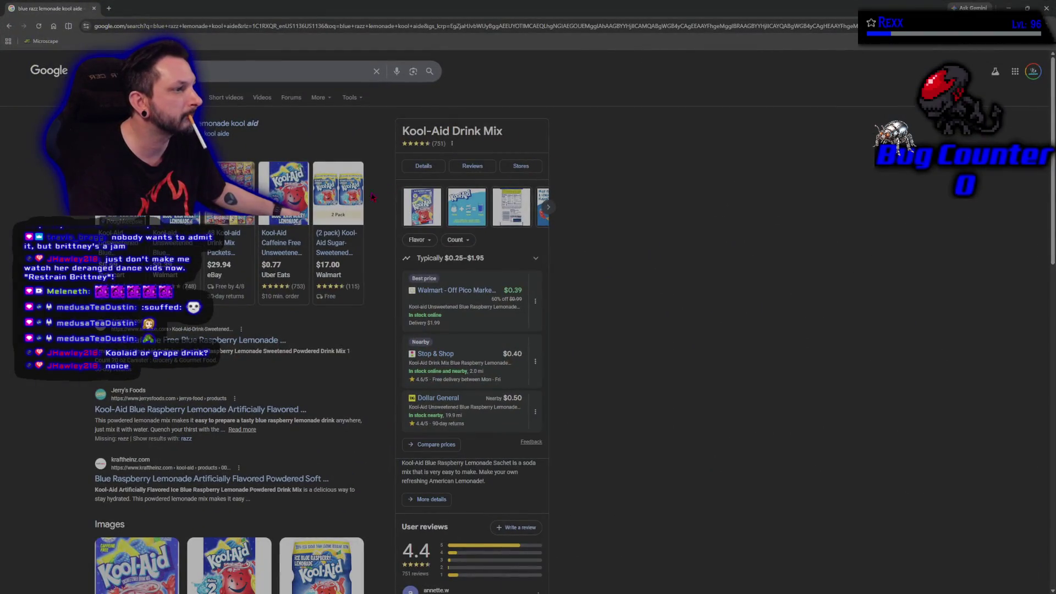
{"action": "left_click", "coordinate": [282, 199]}
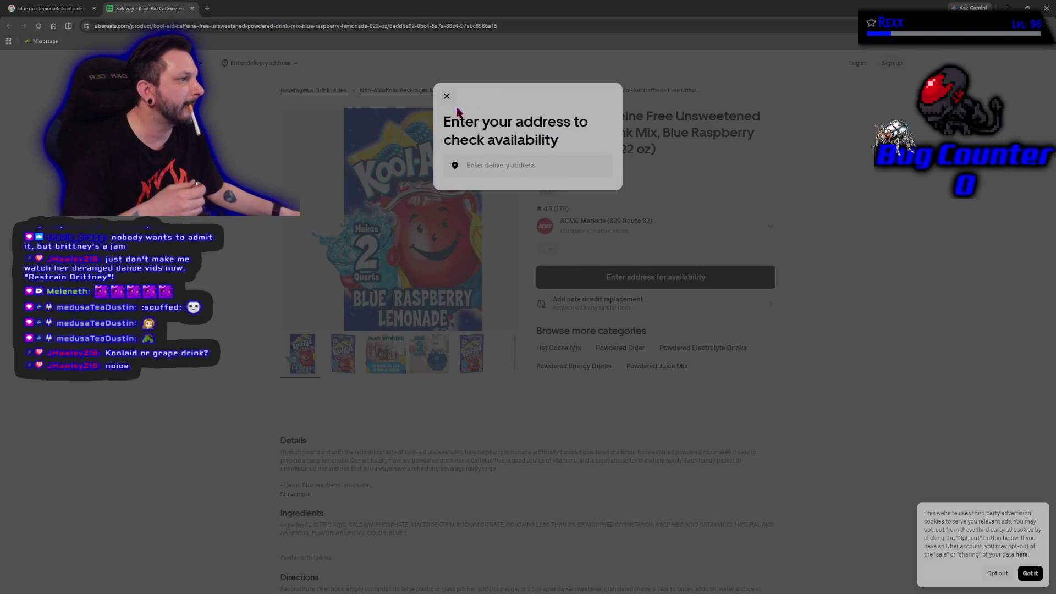
{"action": "left_click", "coordinate": [446, 96]}
{"action": "left_click", "coordinate": [61, 9]}
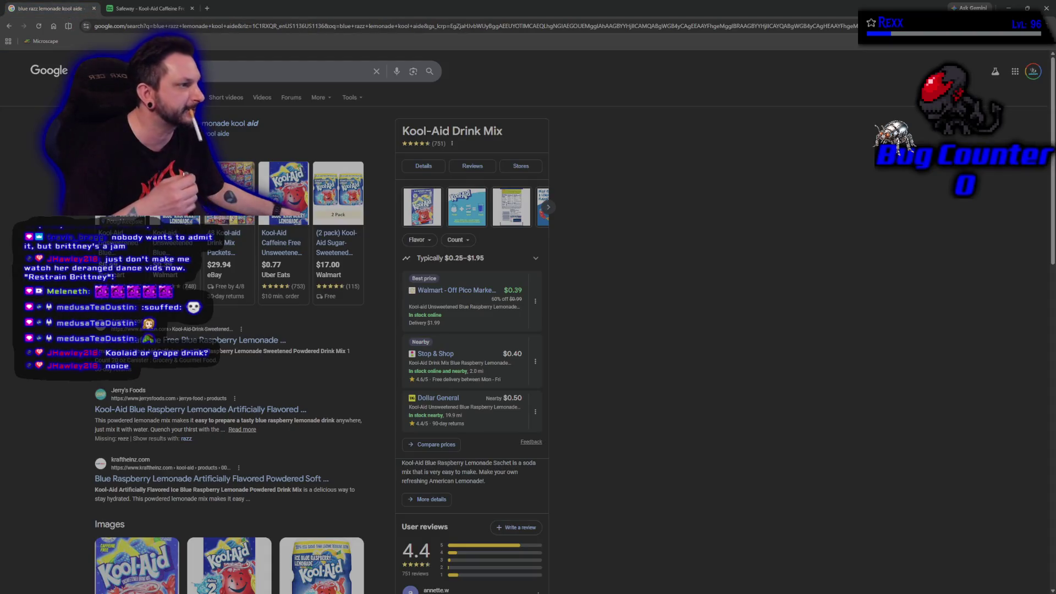
Preview a Kool-Aid image, open the blue raspberry product page, close the Instacart tab, return to Unreal.
{"action": "scroll", "coordinate": [74, 388], "scroll_direction": "down", "scroll_amount": 3}
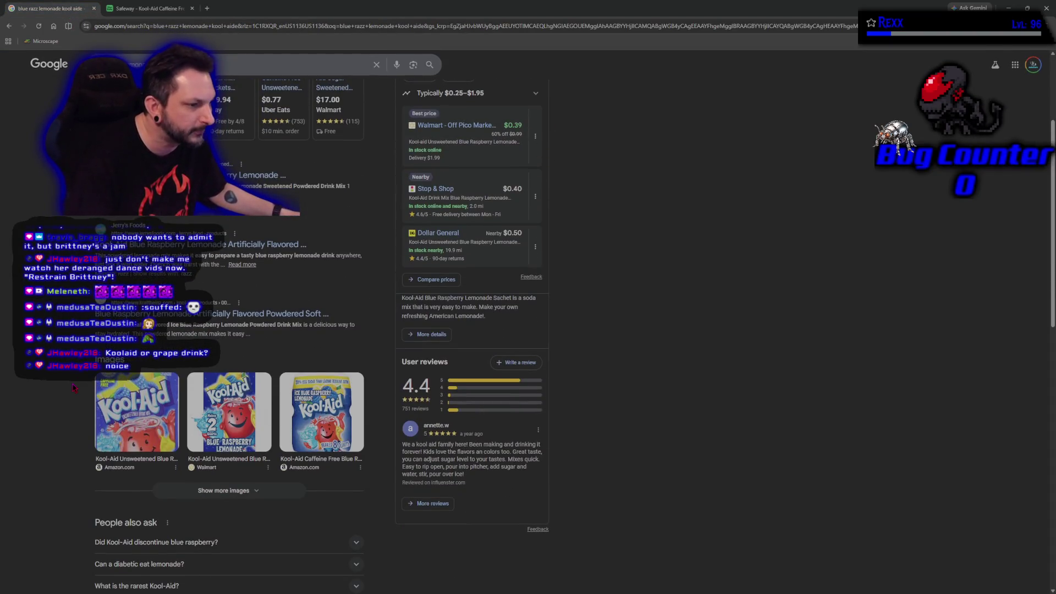
{"action": "left_click", "coordinate": [322, 412]}
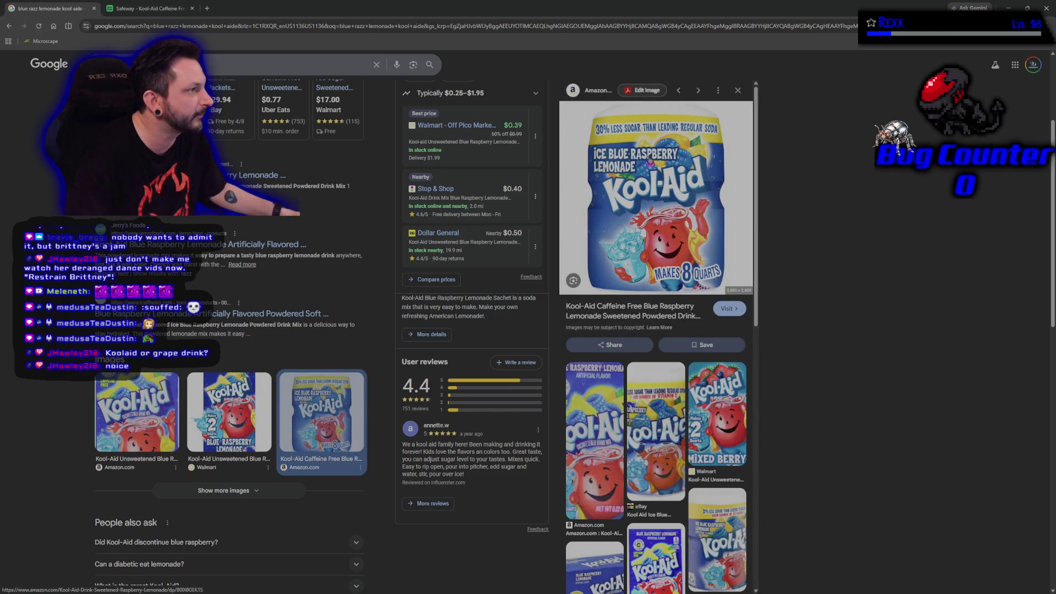
{"action": "scroll", "coordinate": [391, 355], "scroll_direction": "up", "scroll_amount": 3}
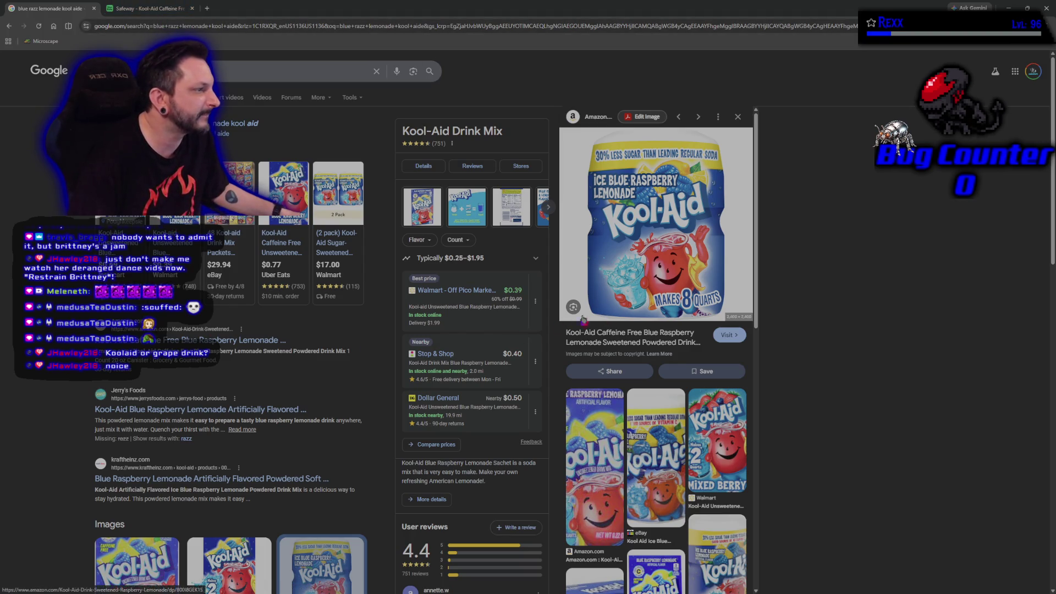
{"action": "left_click", "coordinate": [369, 299]}
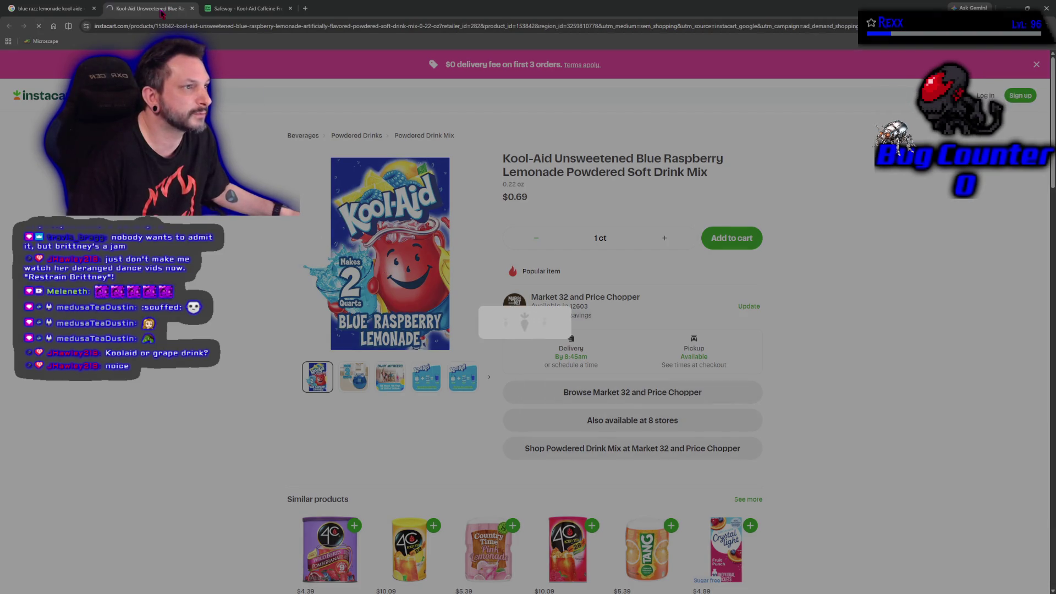
{"action": "middle_click", "coordinate": [163, 14]}
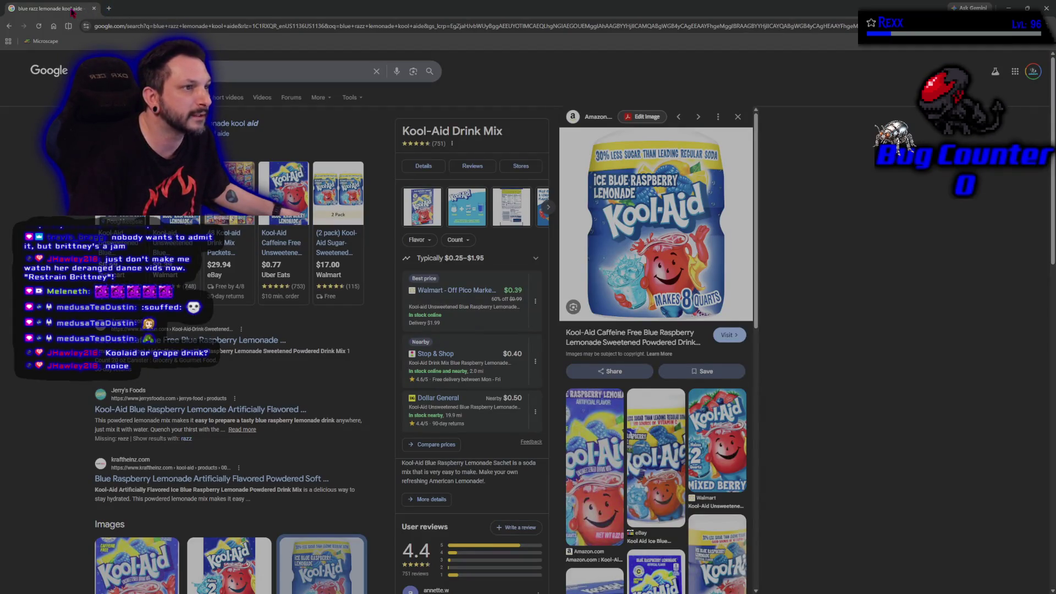
{"action": "left_click", "coordinate": [94, 9]}
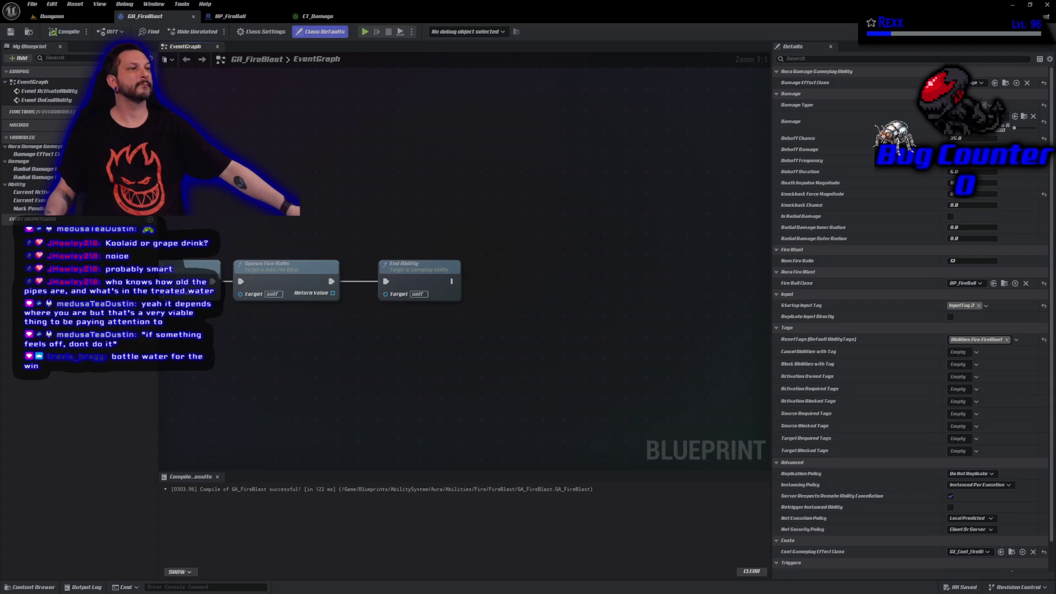
Middle-click the CT_Damage tab to close that asset.
{"action": "middle_click", "coordinate": [318, 17]}
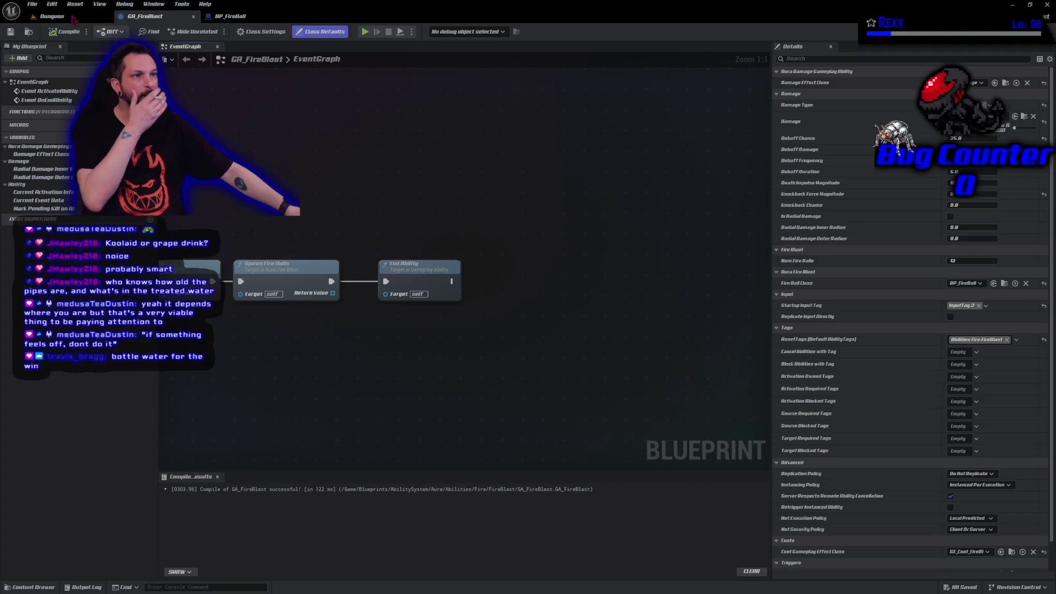
Play-test the Dungeon level, casting three fireball volleys at the goblins, then stop playing.
{"action": "left_click", "coordinate": [53, 16]}
{"action": "left_click", "coordinate": [209, 32]}
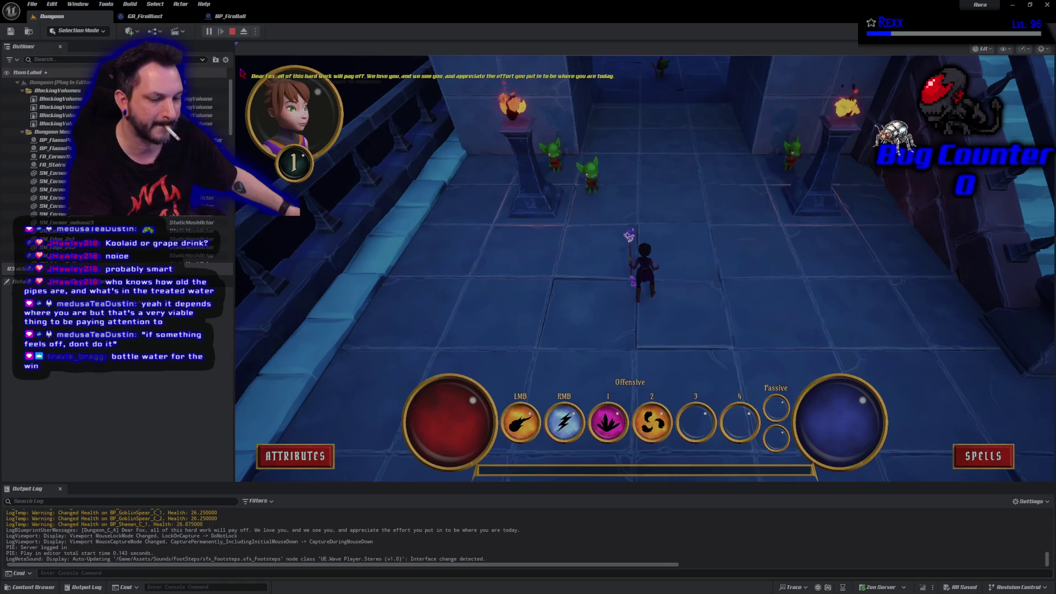
{"action": "key", "text": "2"}
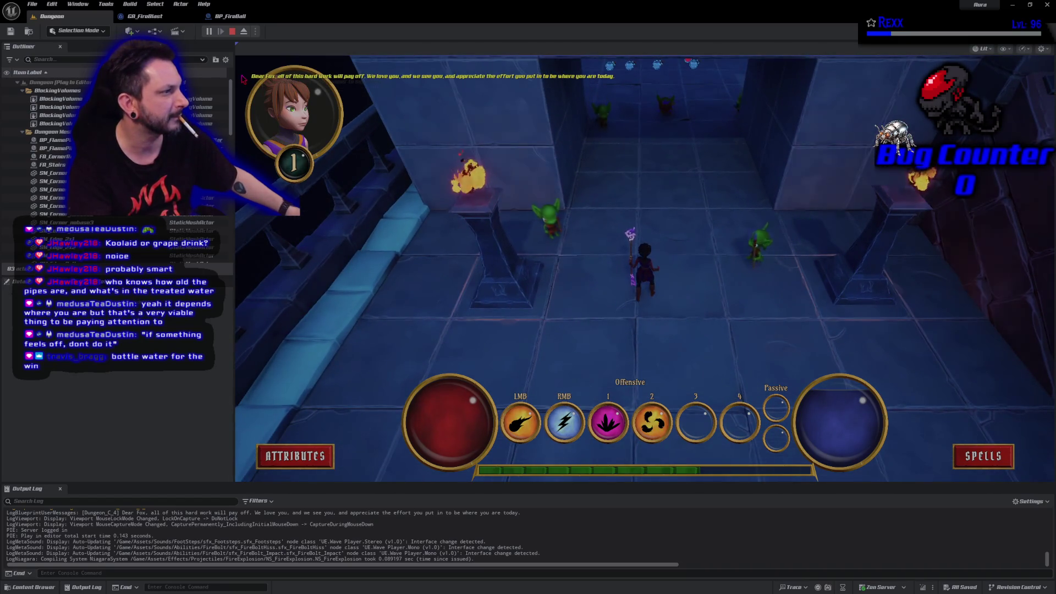
{"action": "key", "text": "2"}
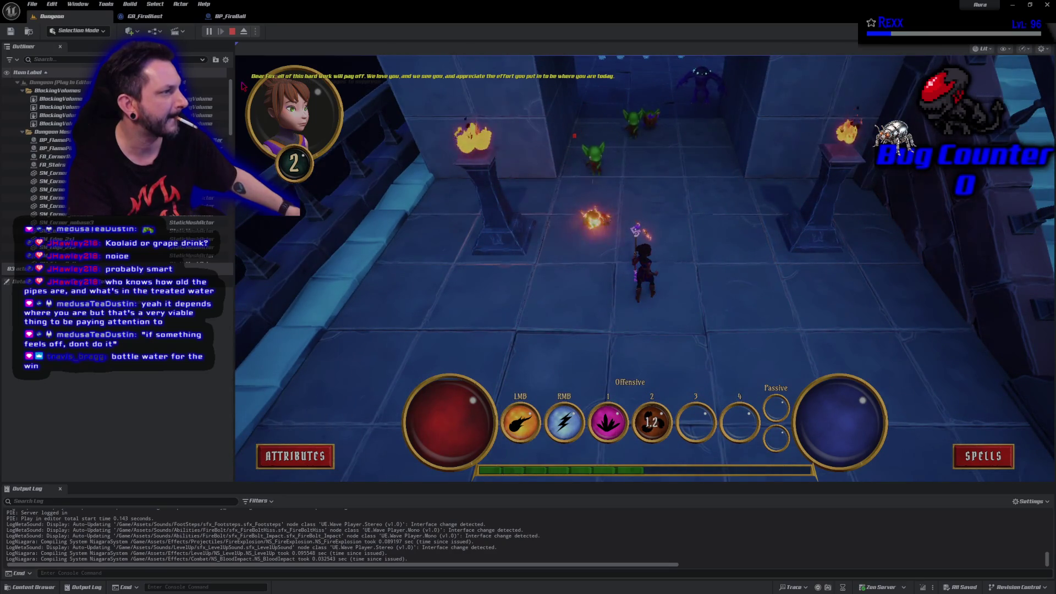
{"action": "key", "text": "2"}
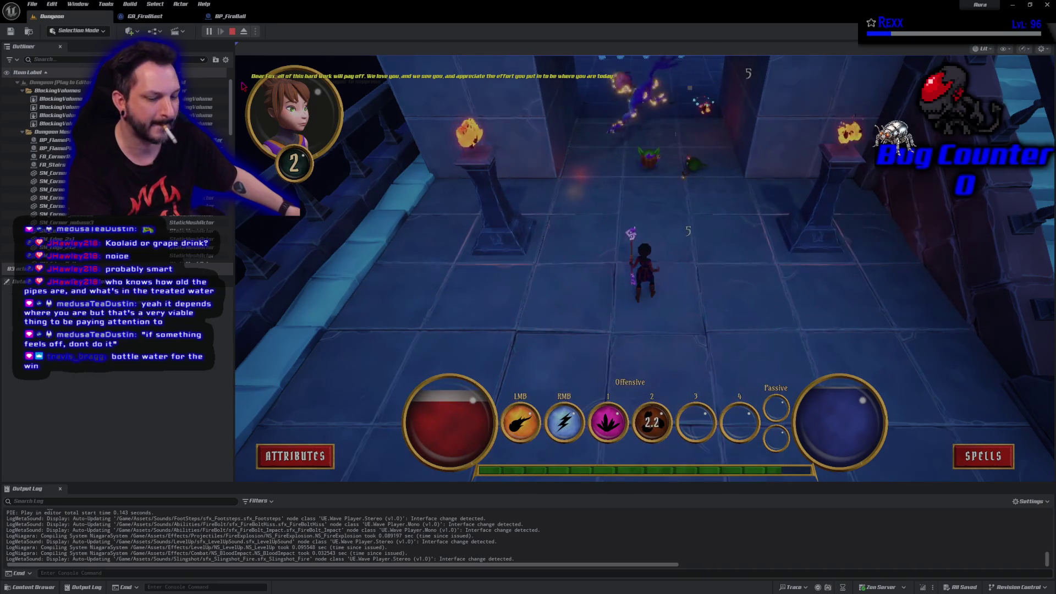
{"action": "key", "text": "Escape"}
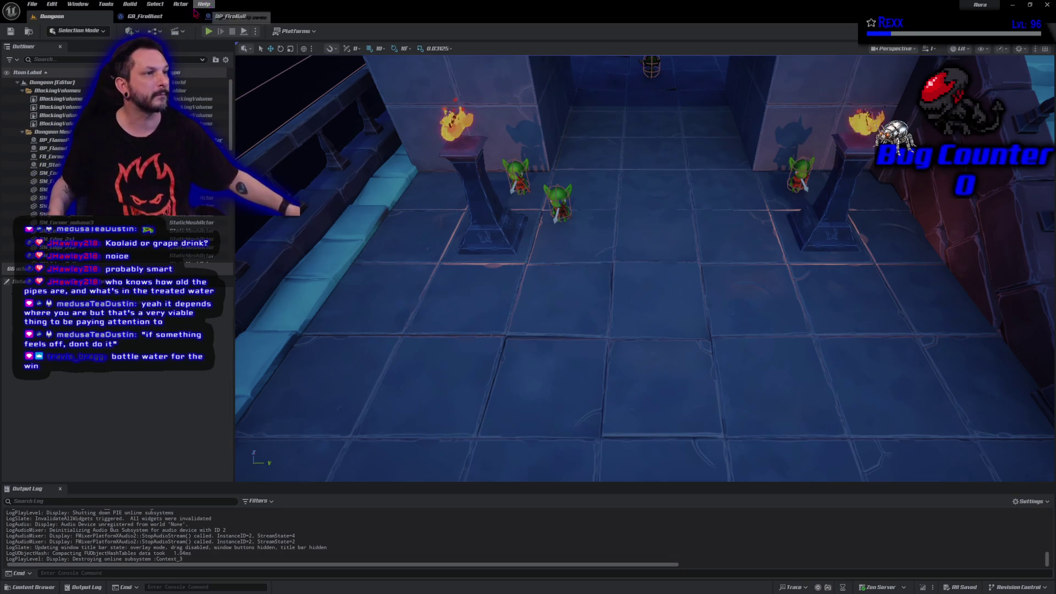
{"action": "left_click", "coordinate": [160, 17]}
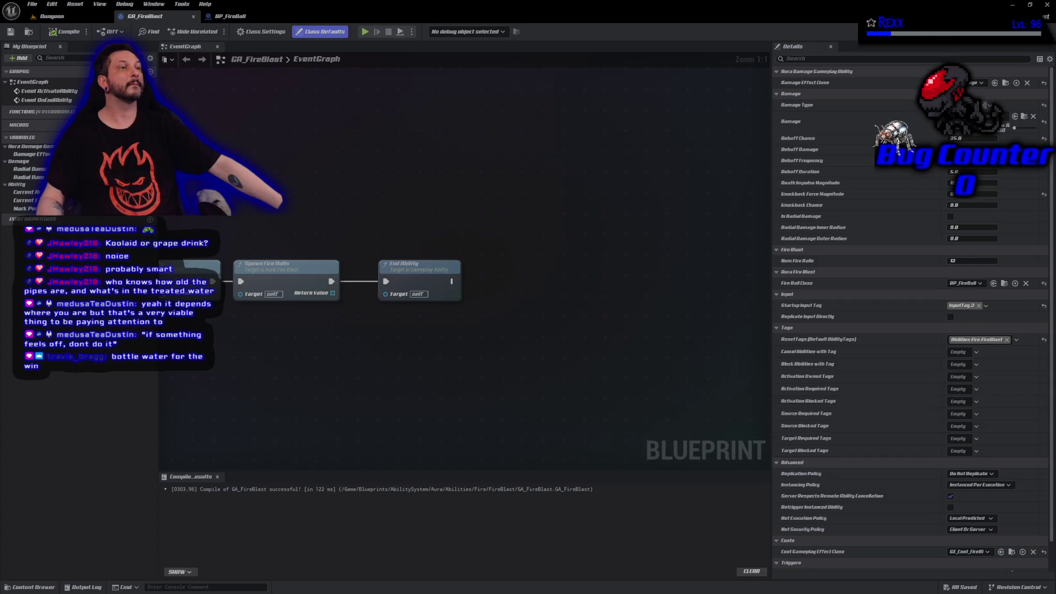
Show the BP_FireBall blueprint with its components, event graph and details.
{"action": "left_click", "coordinate": [231, 16]}
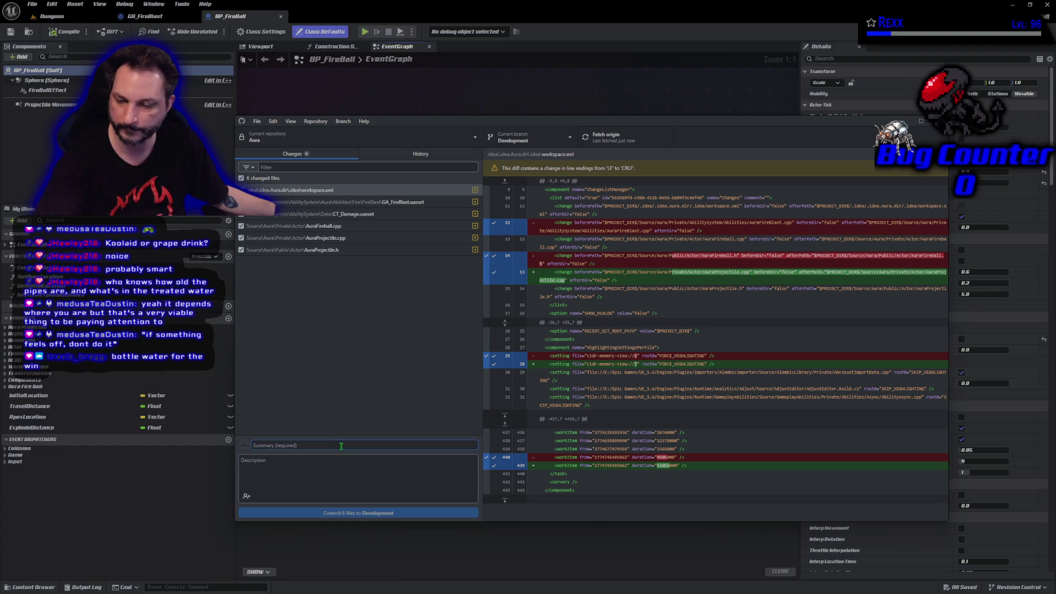
Commit the six files to Development as 'Causing FireBall Damage' and push to origin.
{"action": "type", "text": "Causing FireBall Damage"}
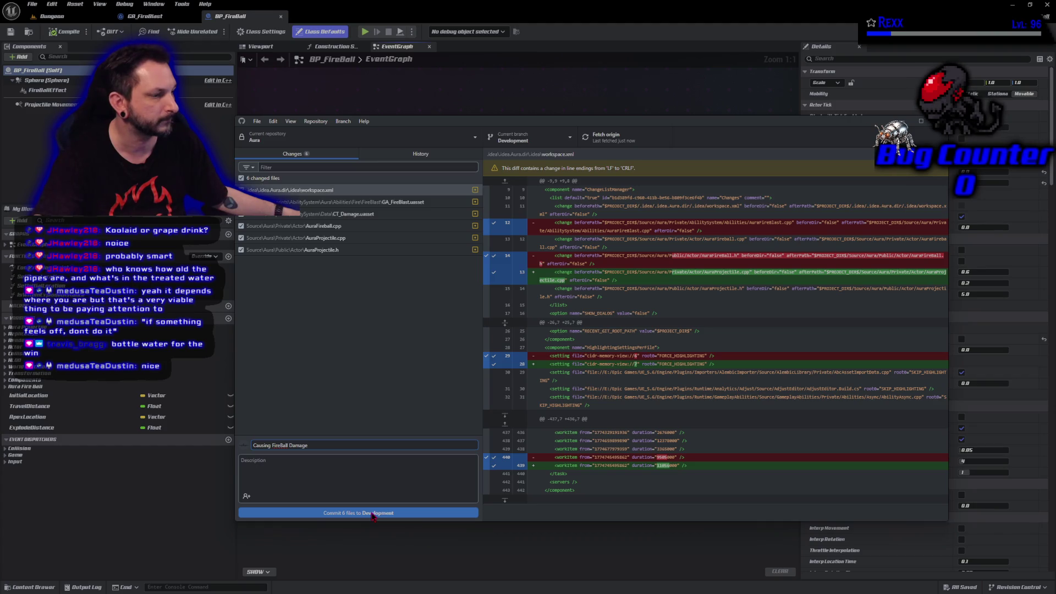
{"action": "left_click", "coordinate": [373, 513]}
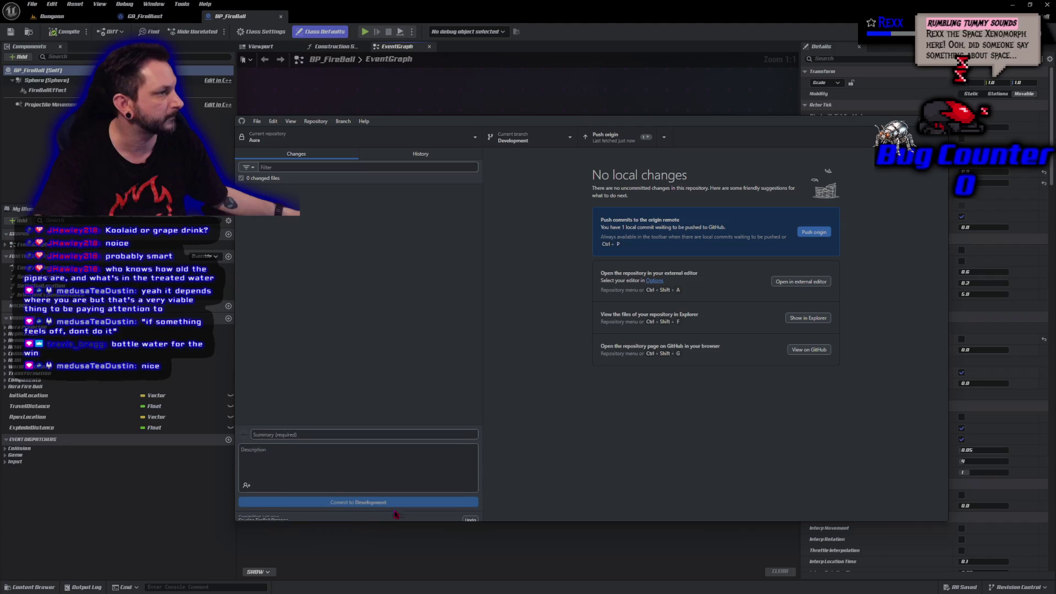
{"action": "left_click", "coordinate": [807, 232]}
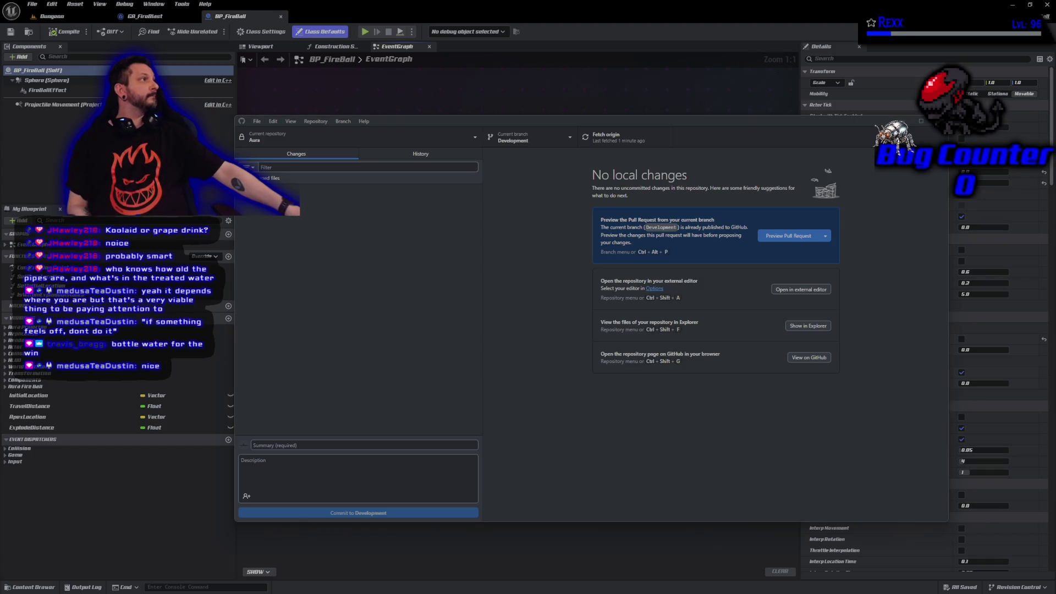
After the push finishes, switch away from GitHub Desktop to the BP_FireBall graph.
{"action": "key", "text": "alt+Tab"}
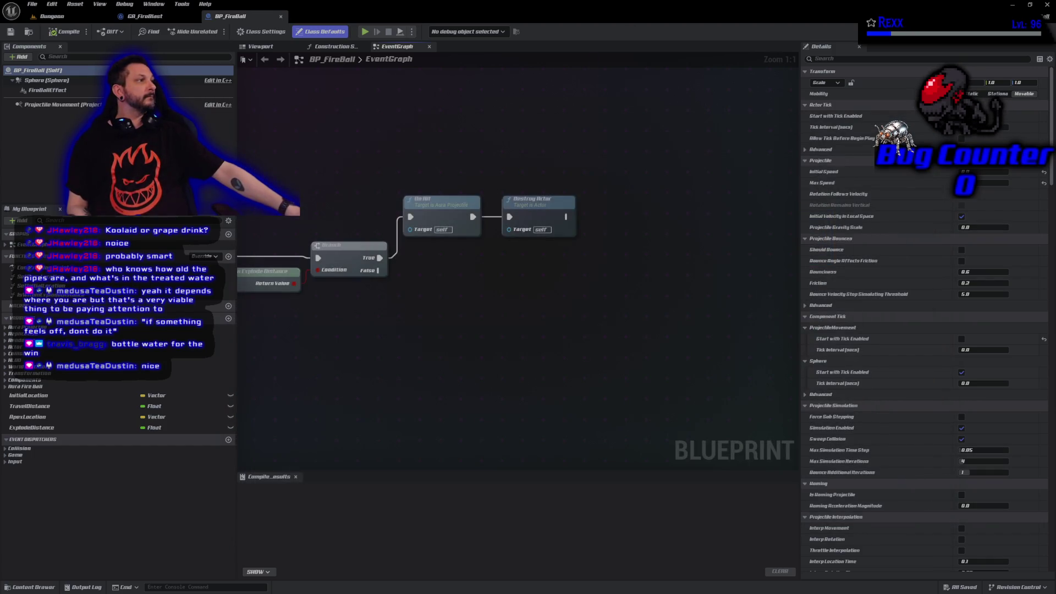
Close Unreal Editor and bring Rider's AuraFireBall.cpp view into focus.
{"action": "left_click", "coordinate": [1047, 7]}
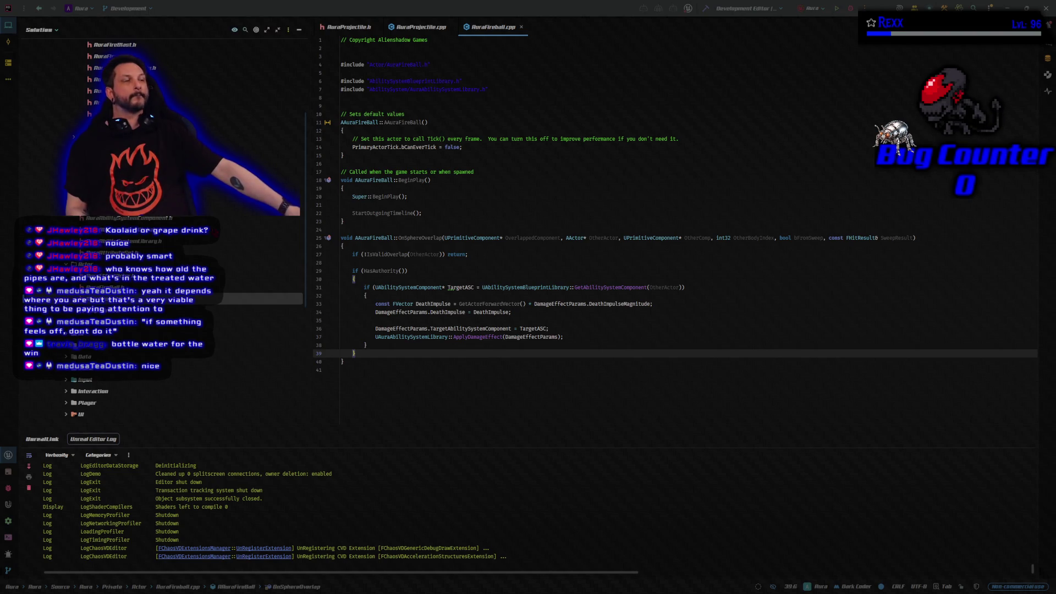
{"action": "left_click", "coordinate": [484, 28]}
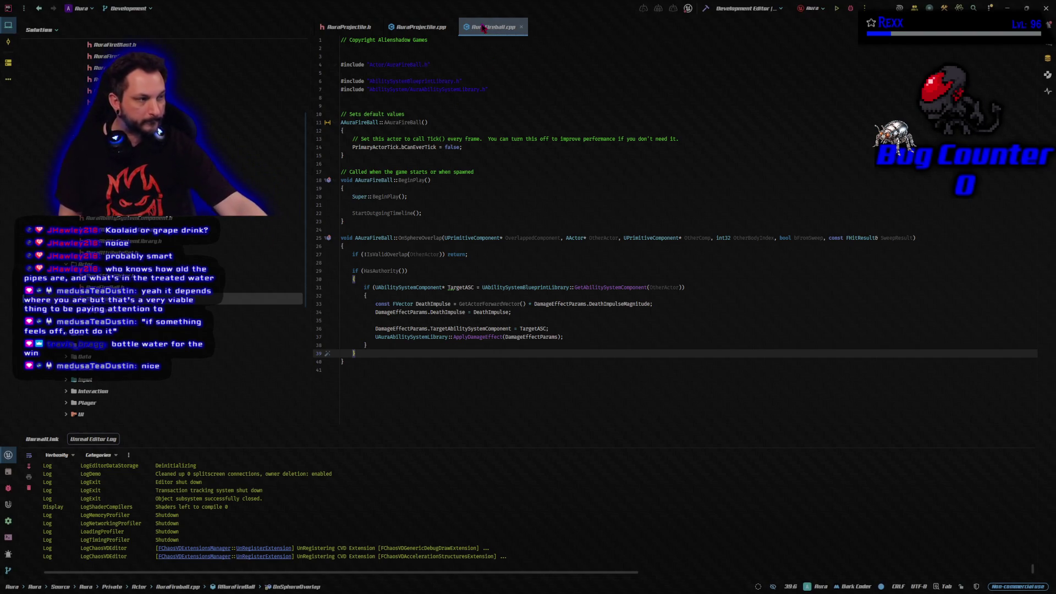
Put AuraFireBall.h first, close both AuraProjectile files, and open AuraAbilitySystemLibrary.h.
{"action": "key", "text": "ctrl+alt+Home"}
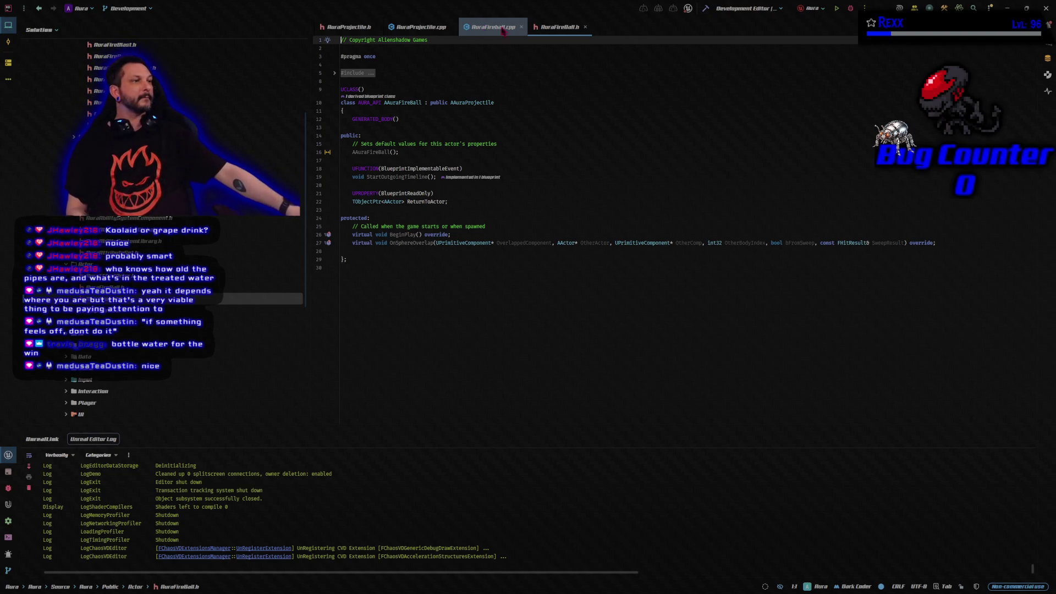
{"action": "left_click_drag", "start_coordinate": [549, 33], "coordinate": [349, 29]}
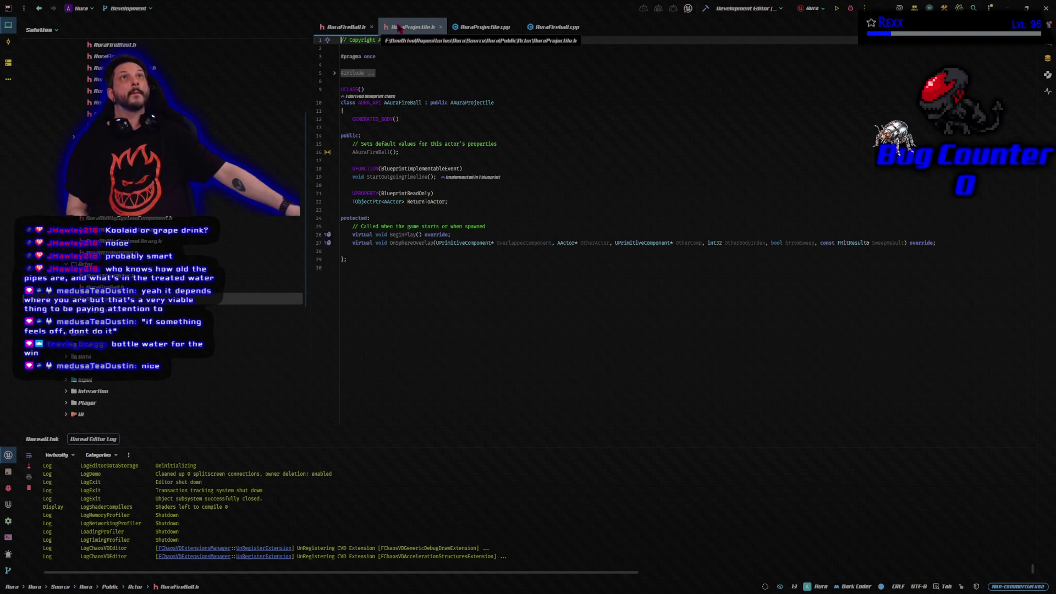
{"action": "middle_click", "coordinate": [399, 29]}
{"action": "middle_click", "coordinate": [399, 29]}
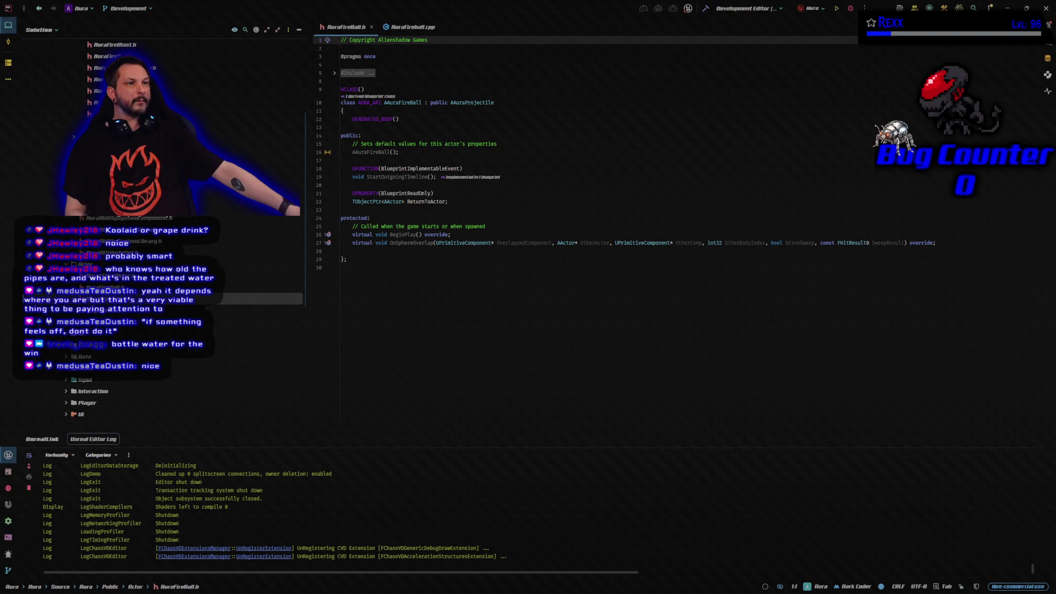
{"action": "double_click", "coordinate": [127, 241]}
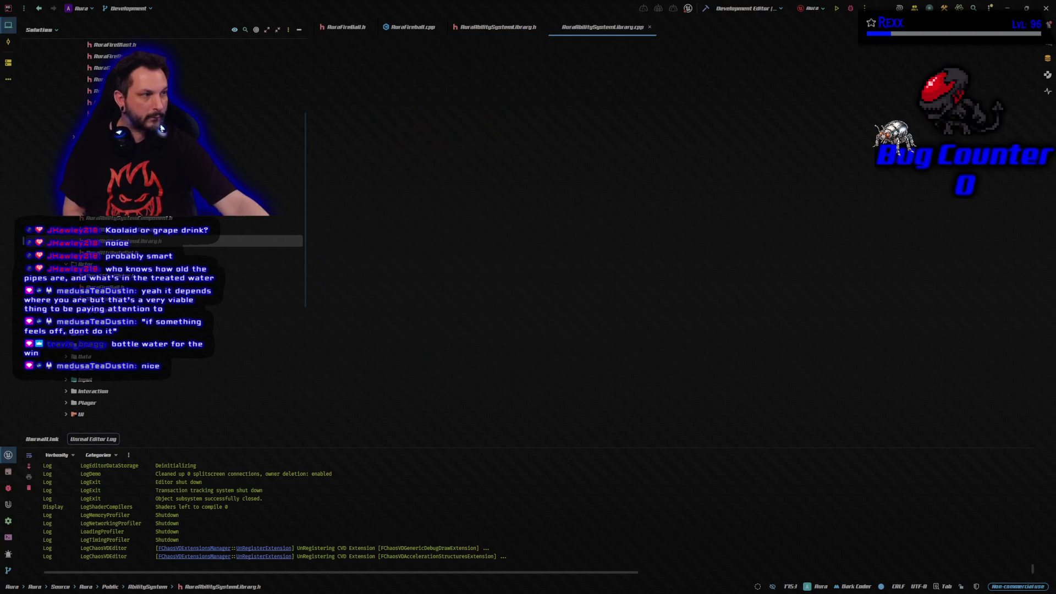
Open AuraAbilitySystemLibrary.cpp plus AuraFireBlast.h and .cpp, then return to AuraFireBall.h.
{"action": "key", "text": "ctrl+alt+Home"}
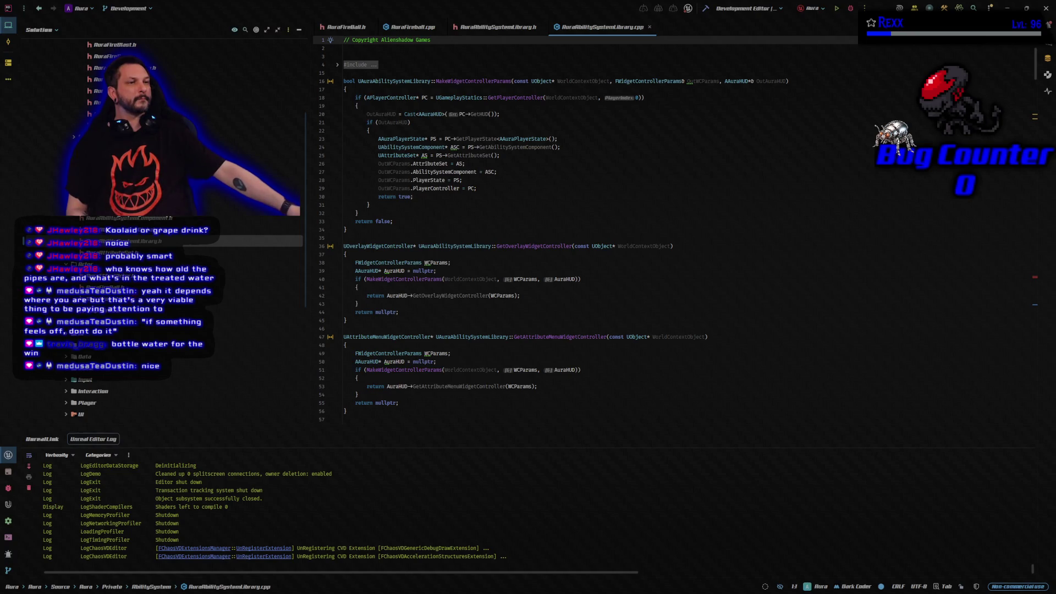
{"action": "scroll", "coordinate": [165, 231], "scroll_direction": "up", "scroll_amount": 2}
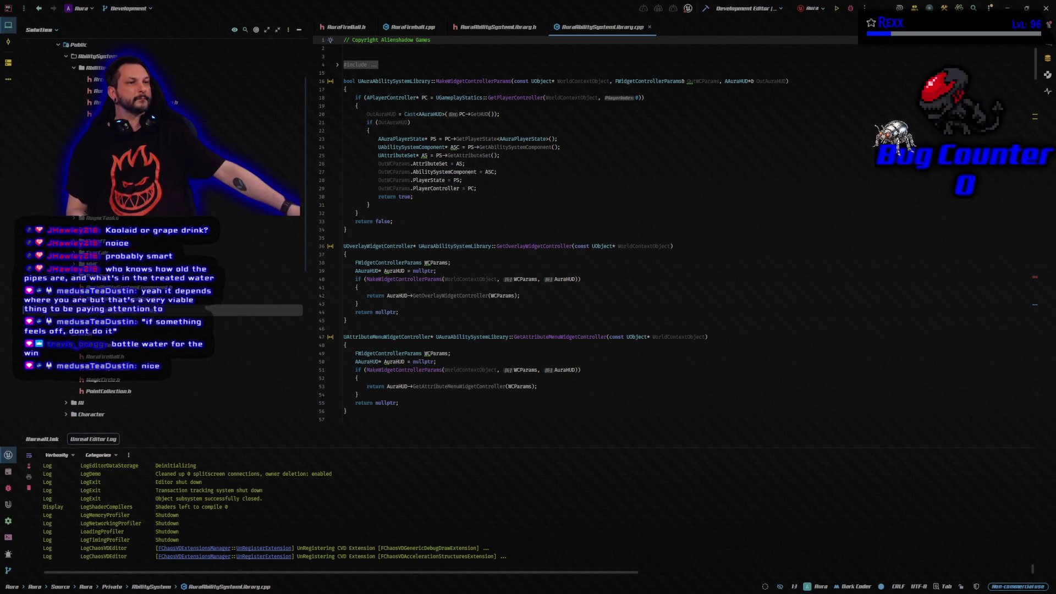
{"action": "double_click", "coordinate": [153, 115]}
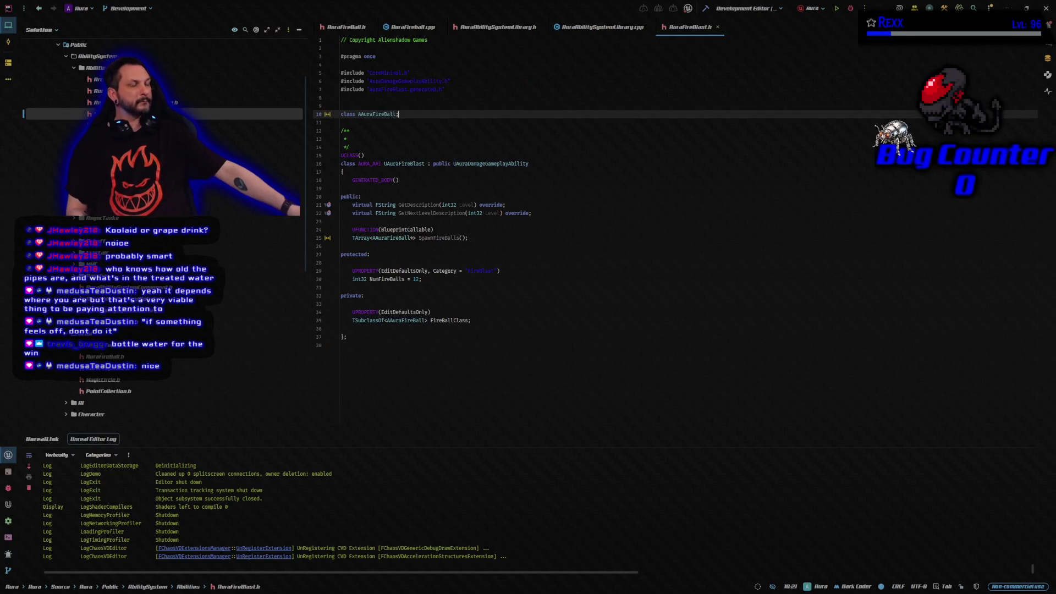
{"action": "key", "text": "alt+o"}
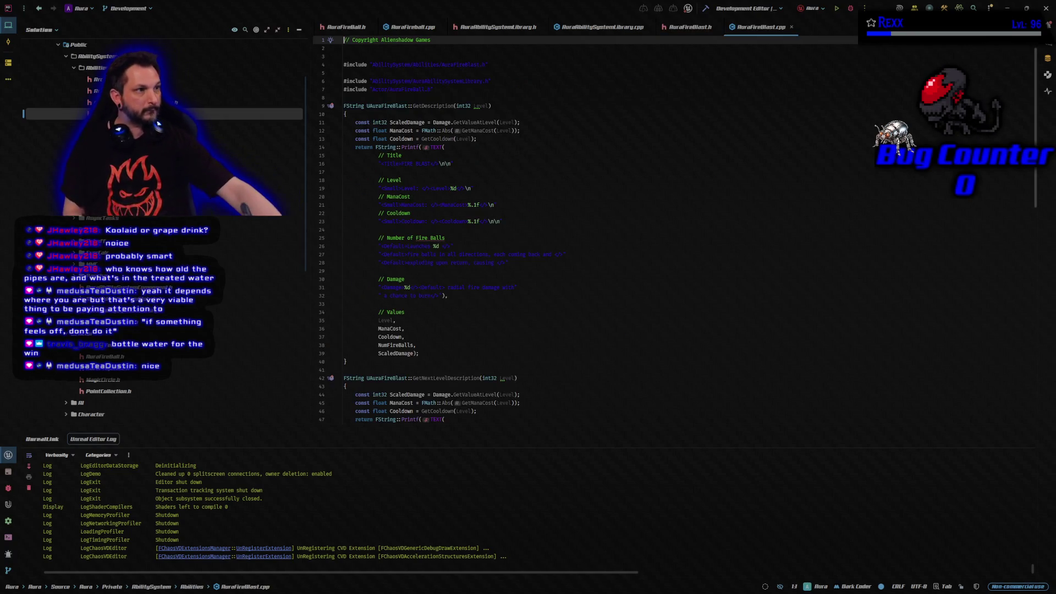
{"action": "key", "text": "alt+Left"}
{"action": "key", "text": "alt+Left"}
{"action": "key", "text": "alt+Left"}
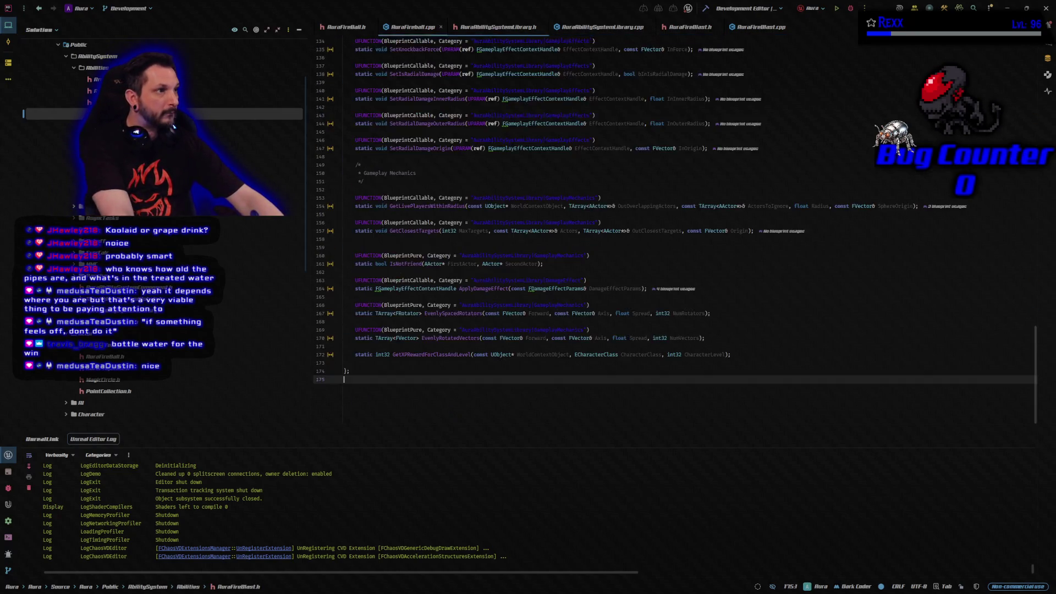
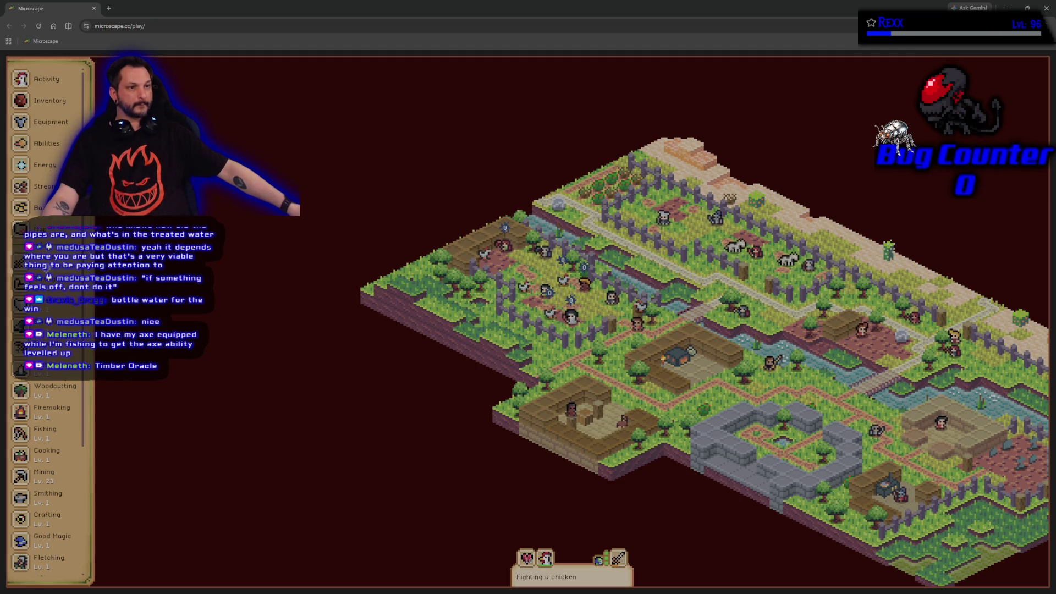
Review the Bestiary, the inventory items and the equipped gear's stat bonuses.
{"action": "left_click", "coordinate": [39, 229]}
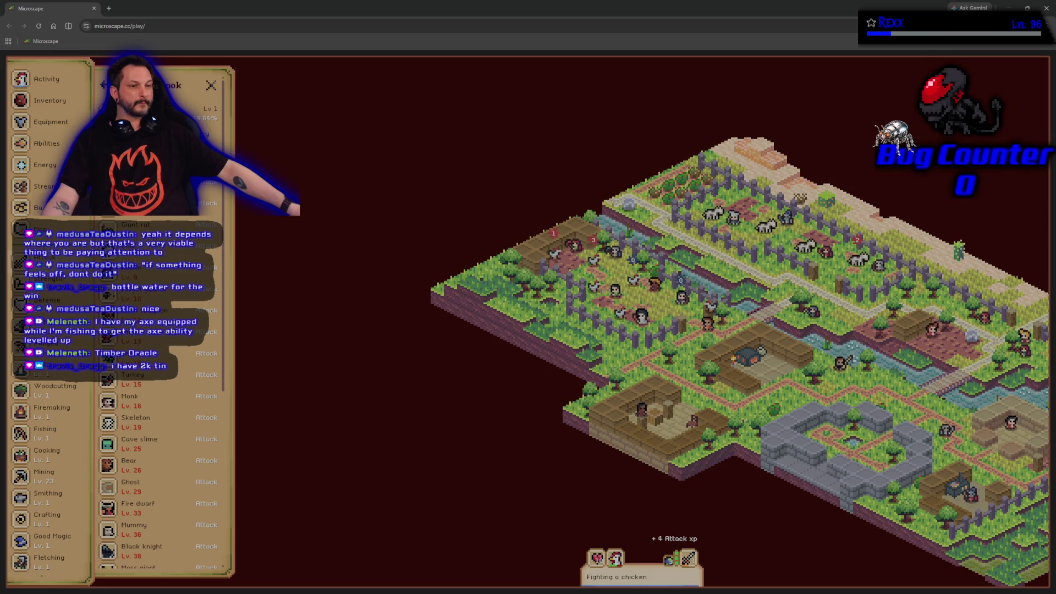
{"action": "left_click", "coordinate": [51, 100]}
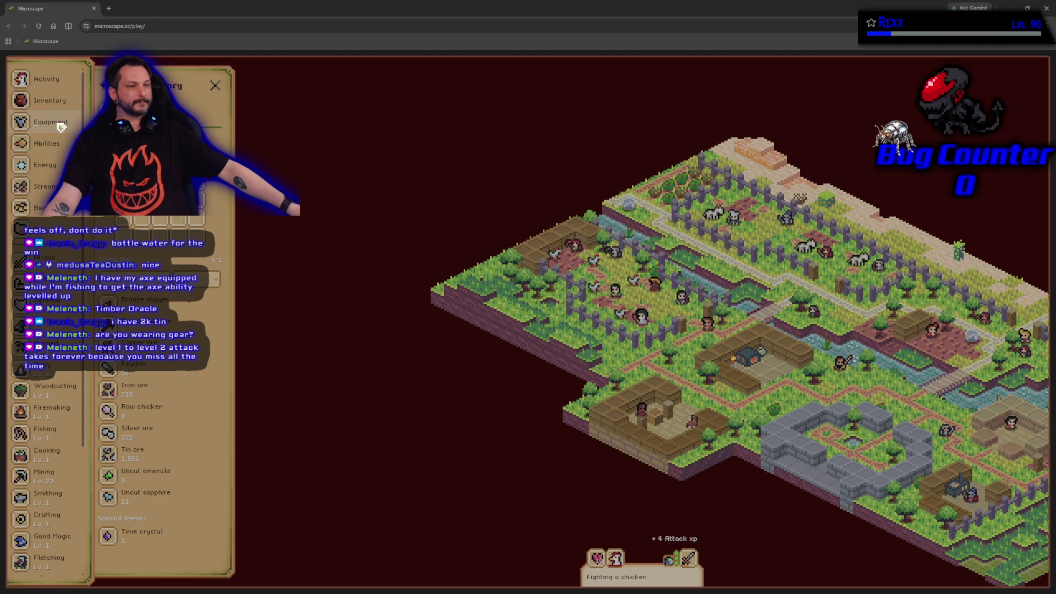
{"action": "left_click", "coordinate": [61, 127]}
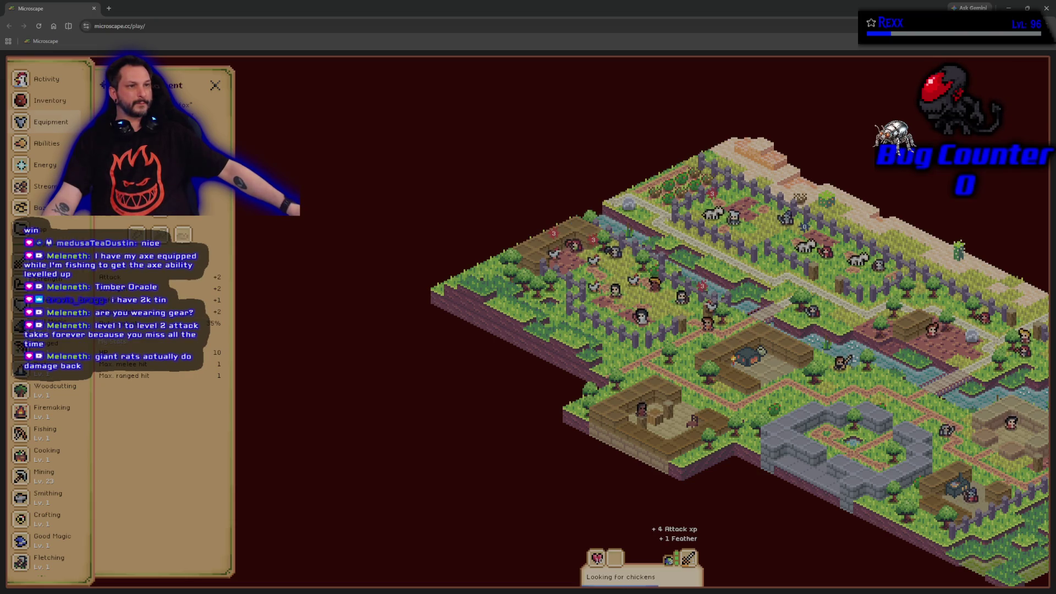
{"action": "left_click", "coordinate": [50, 100]}
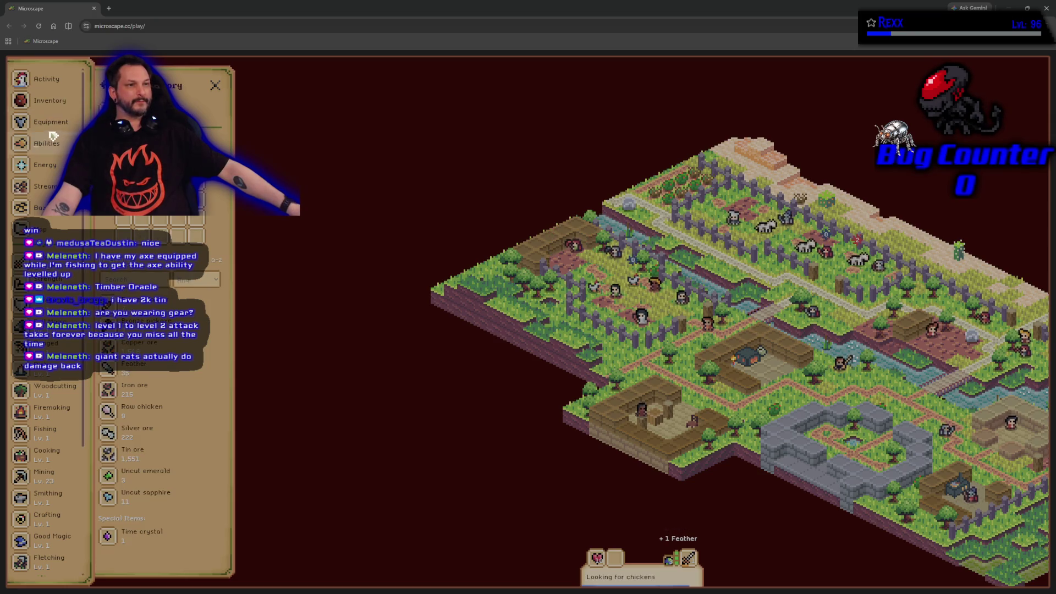
Look up the Giant rat in the Bestiary and choose to attack giant rats.
{"action": "left_click", "coordinate": [54, 238]}
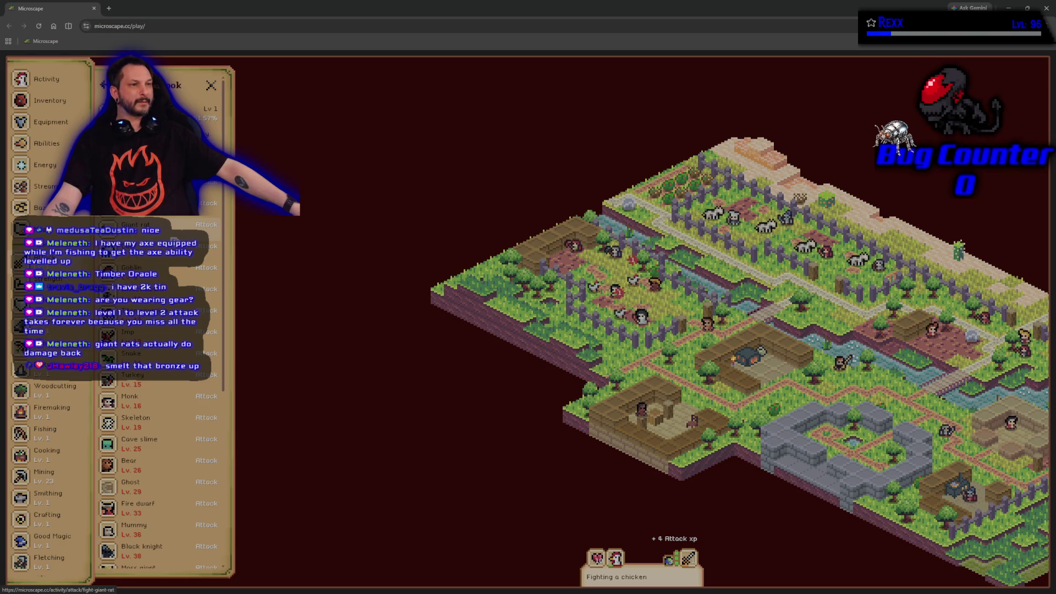
{"action": "left_click", "coordinate": [162, 235]}
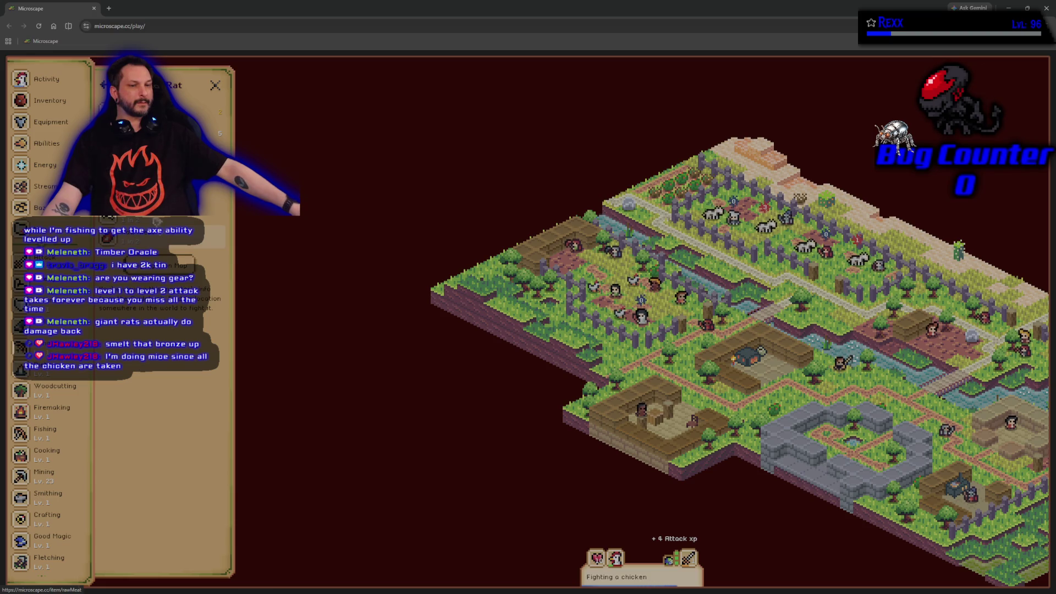
{"action": "left_click", "coordinate": [103, 86]}
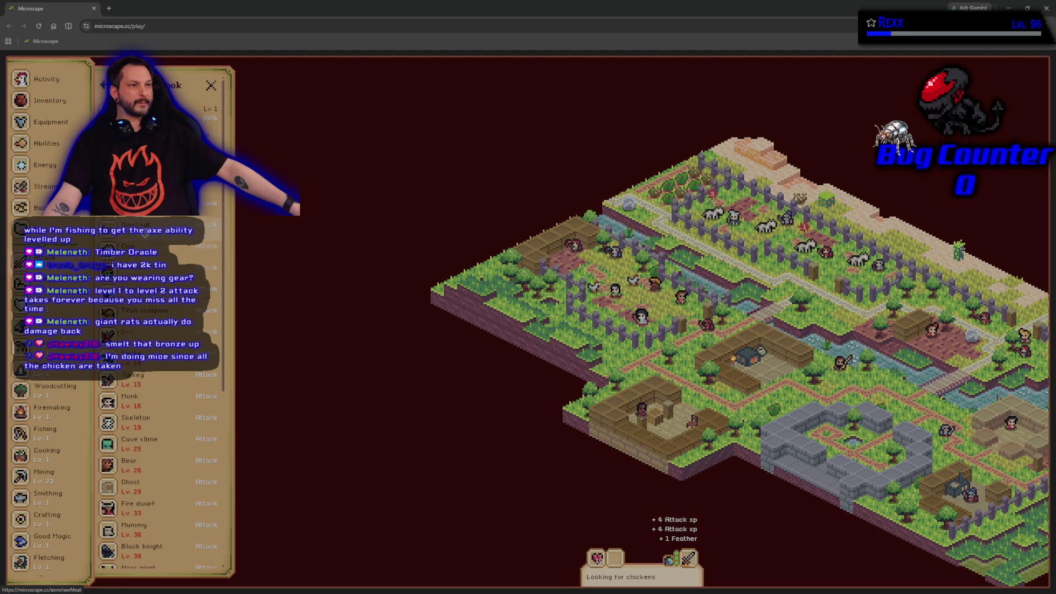
{"action": "left_click", "coordinate": [207, 225]}
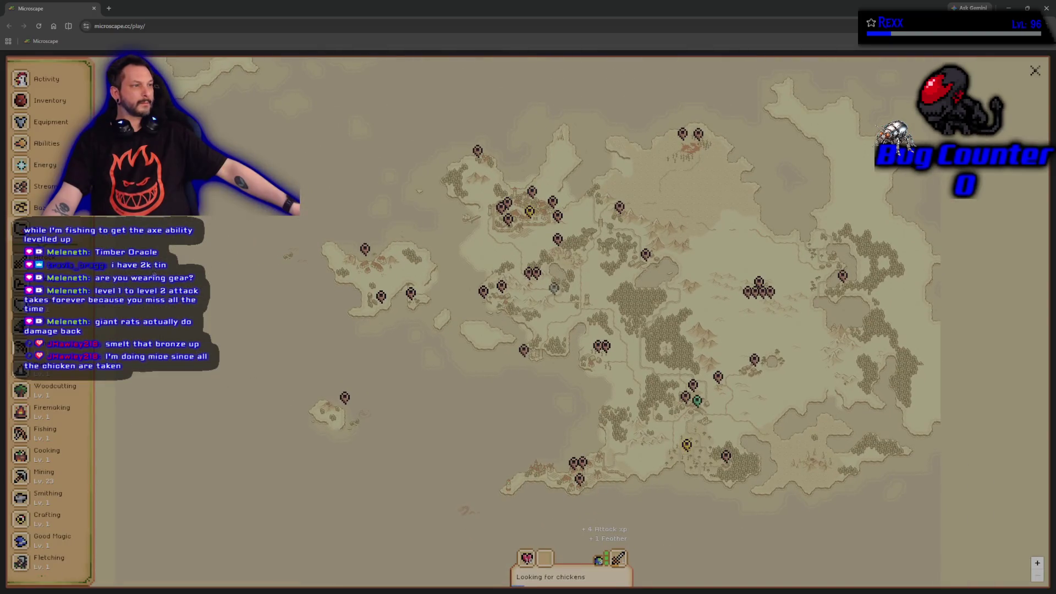
Travel to O'Rock Sewers and start fighting giant rats there.
{"action": "left_click", "coordinate": [531, 215]}
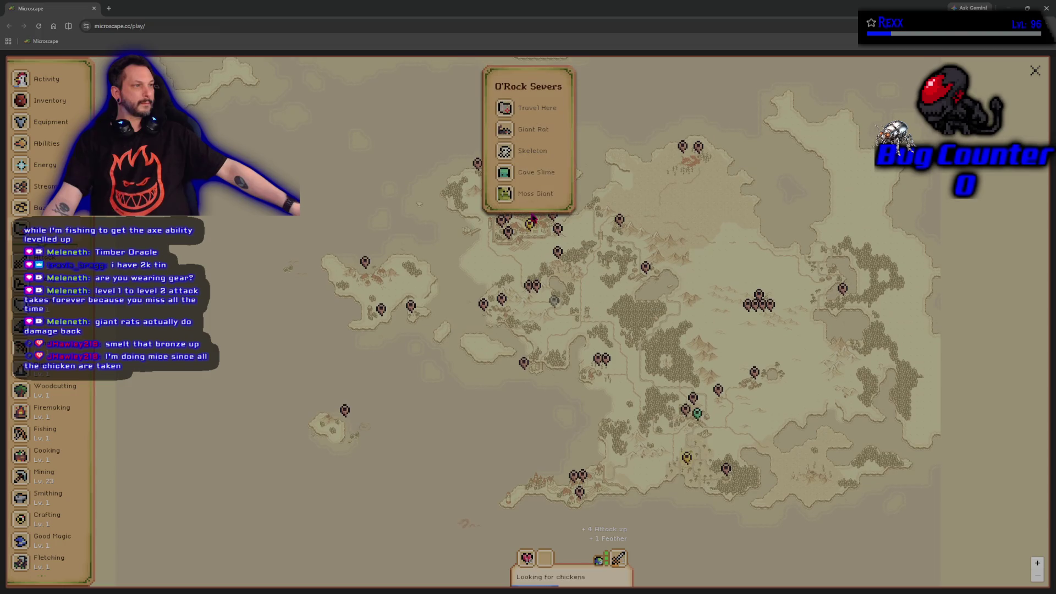
{"action": "left_click", "coordinate": [529, 110]}
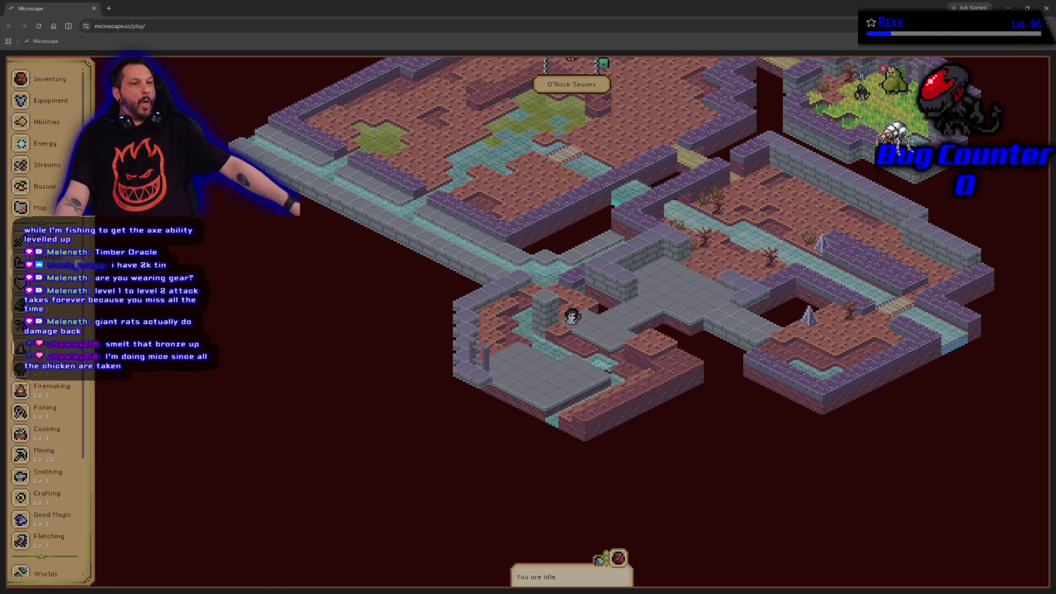
{"action": "left_click", "coordinate": [152, 233]}
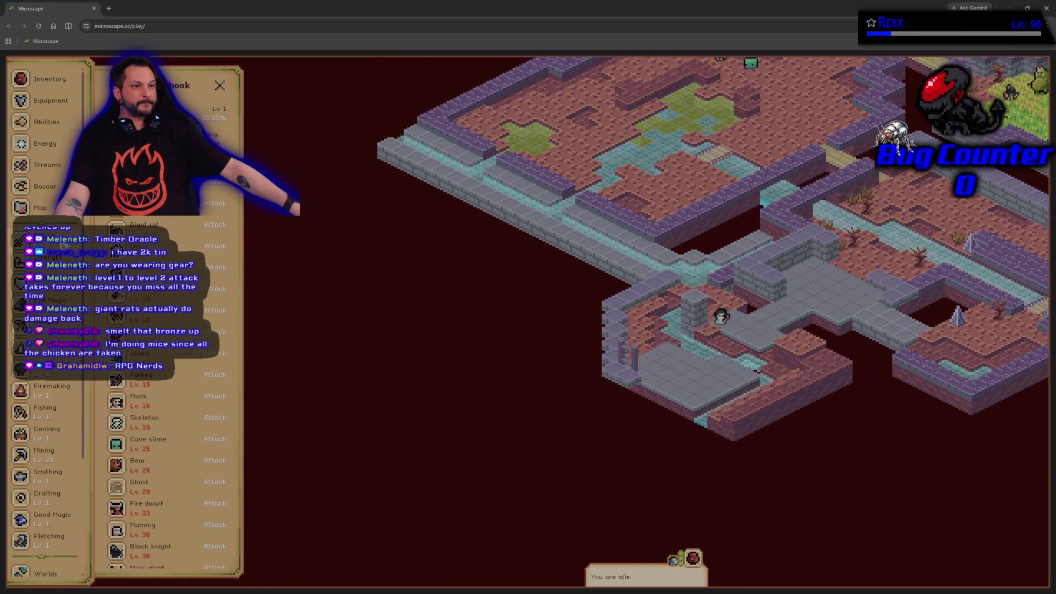
{"action": "left_click", "coordinate": [159, 273]}
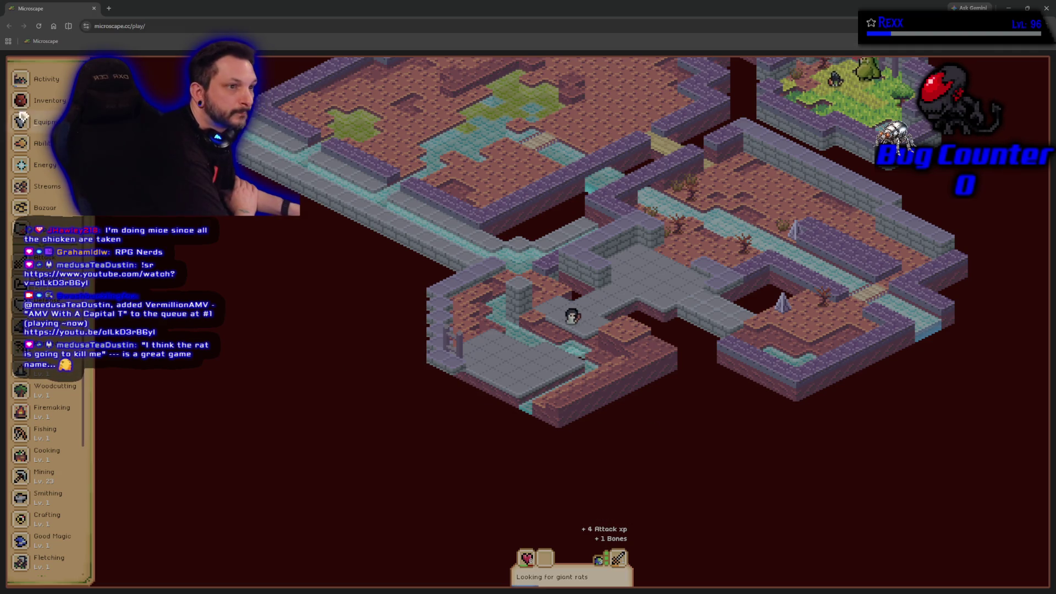
Check the current giant rat activity and its Attack xp and bones loot.
{"action": "left_click", "coordinate": [47, 79]}
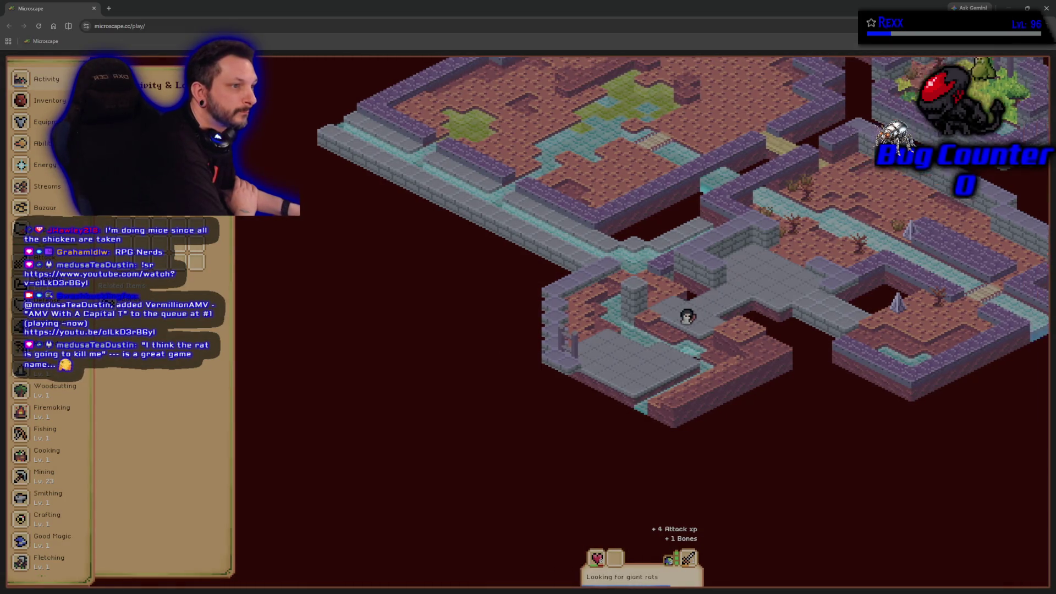
Check the inventory, then pick chickens in the Bestiary as the next fight target.
{"action": "left_click", "coordinate": [50, 100]}
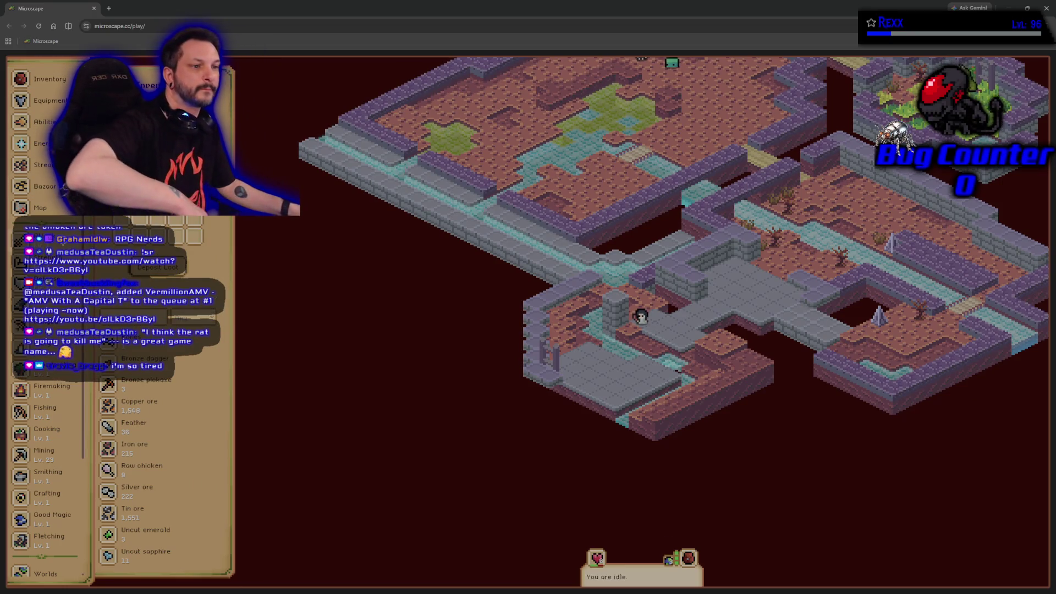
{"action": "left_click", "coordinate": [44, 236]}
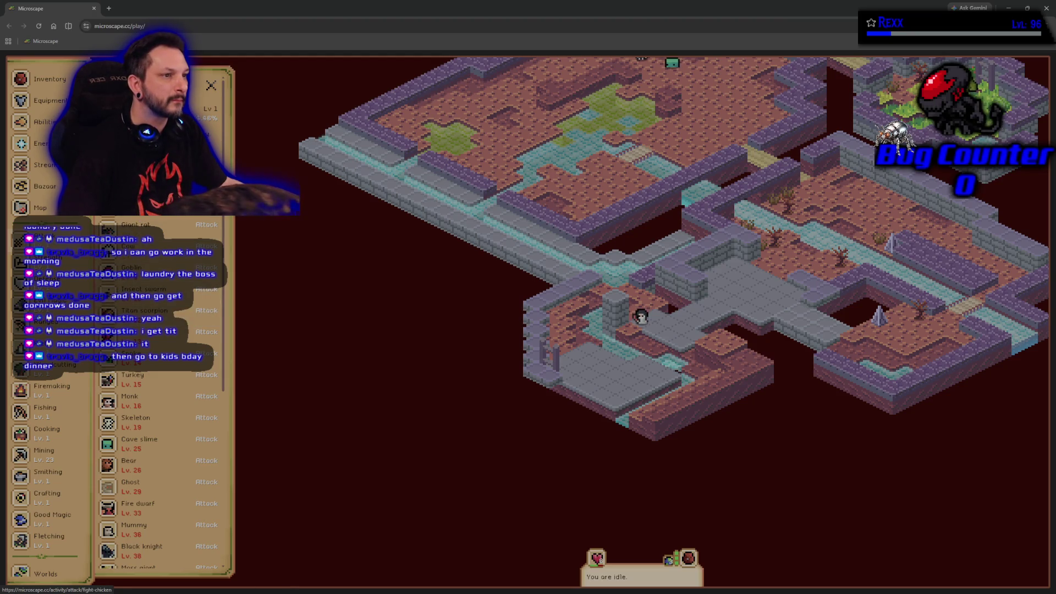
{"action": "left_click", "coordinate": [155, 263]}
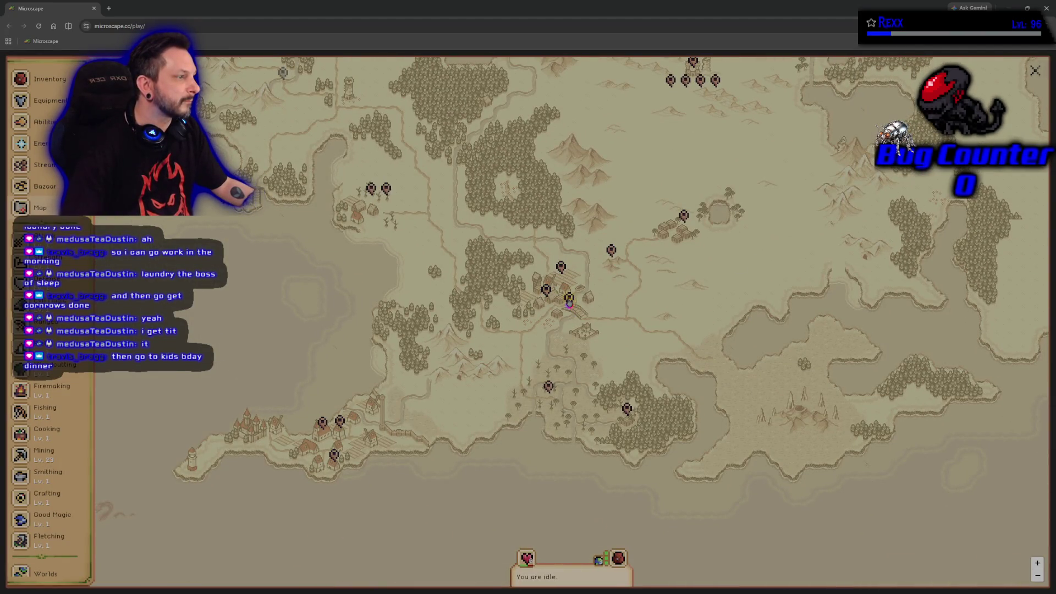
Travel to Fencewell Bridge, choosing Raw chicken cooking from the Cooking recipes to route there.
{"action": "left_click", "coordinate": [569, 302]}
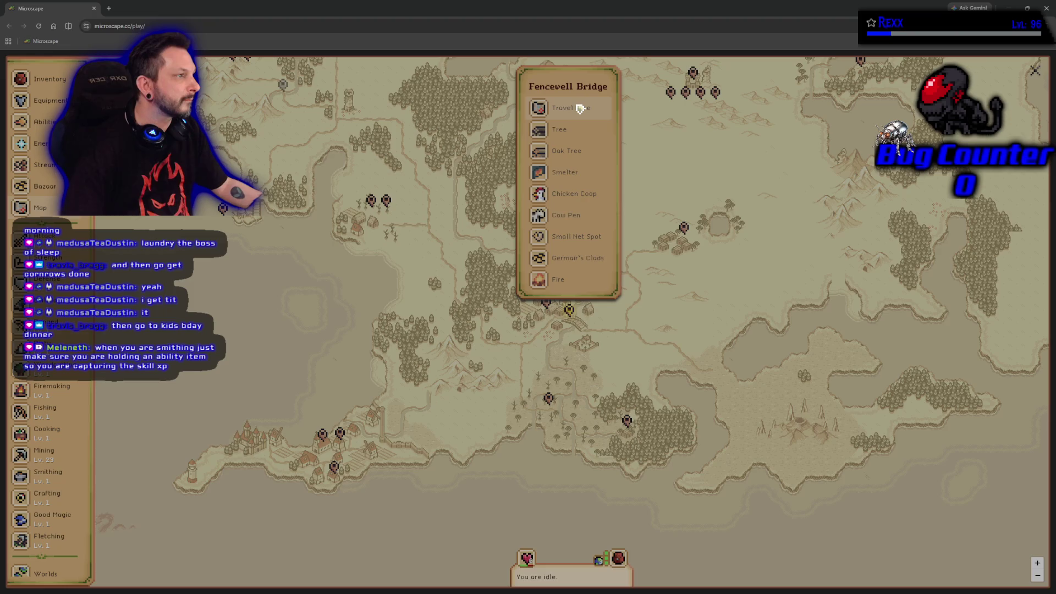
{"action": "left_click", "coordinate": [581, 109]}
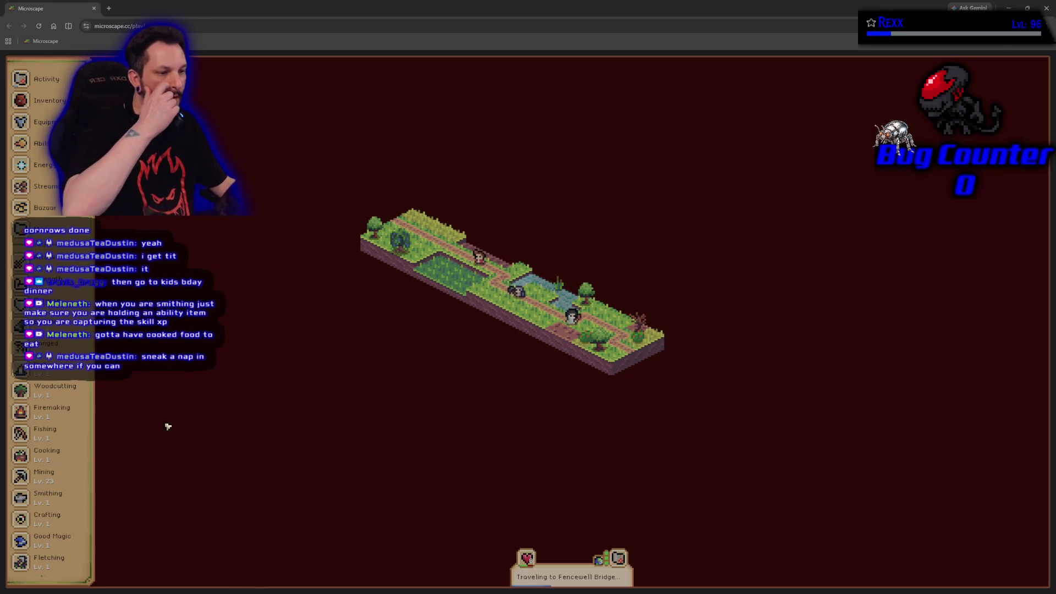
{"action": "left_click", "coordinate": [64, 459]}
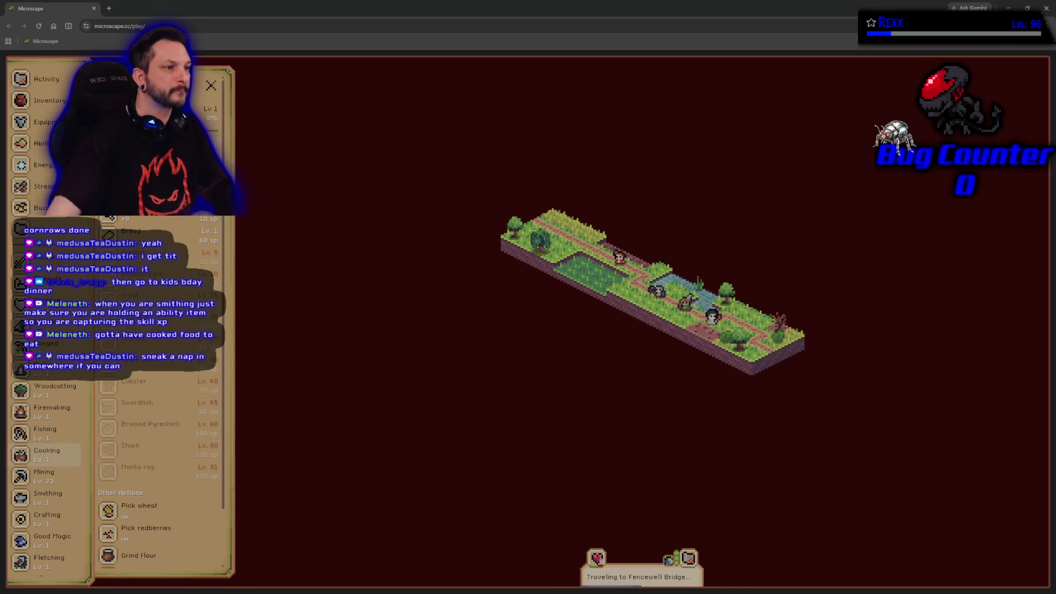
{"action": "left_click", "coordinate": [149, 222]}
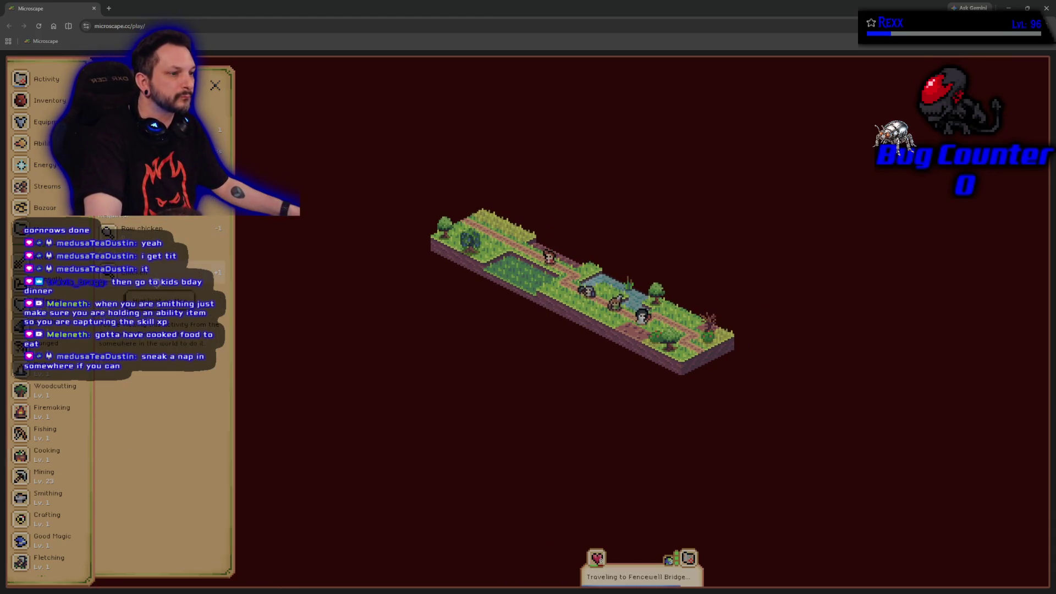
{"action": "left_click", "coordinate": [159, 300]}
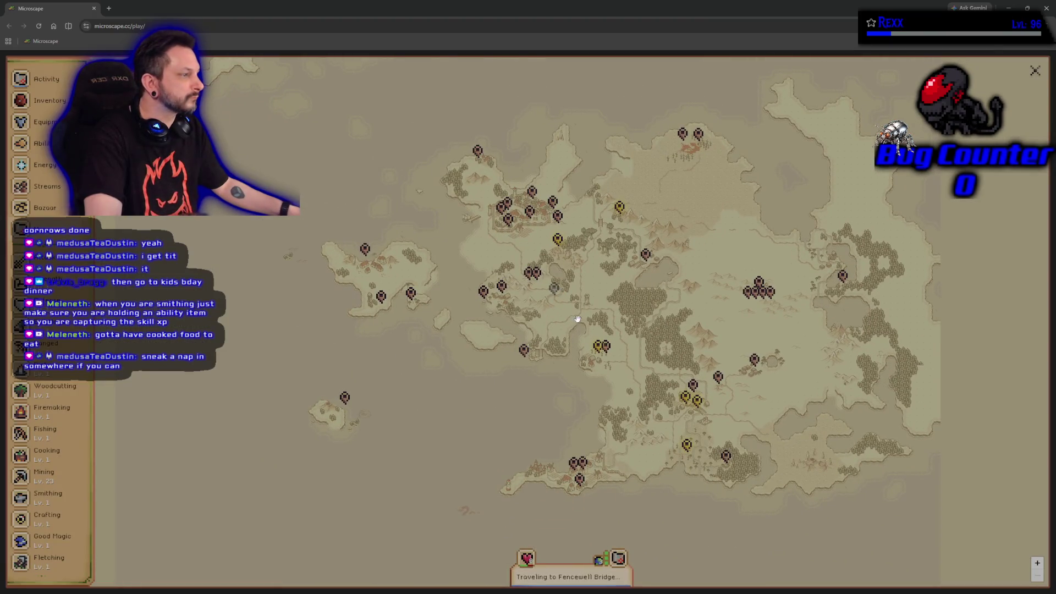
{"action": "scroll", "coordinate": [599, 358], "scroll_direction": "up", "scroll_amount": 3}
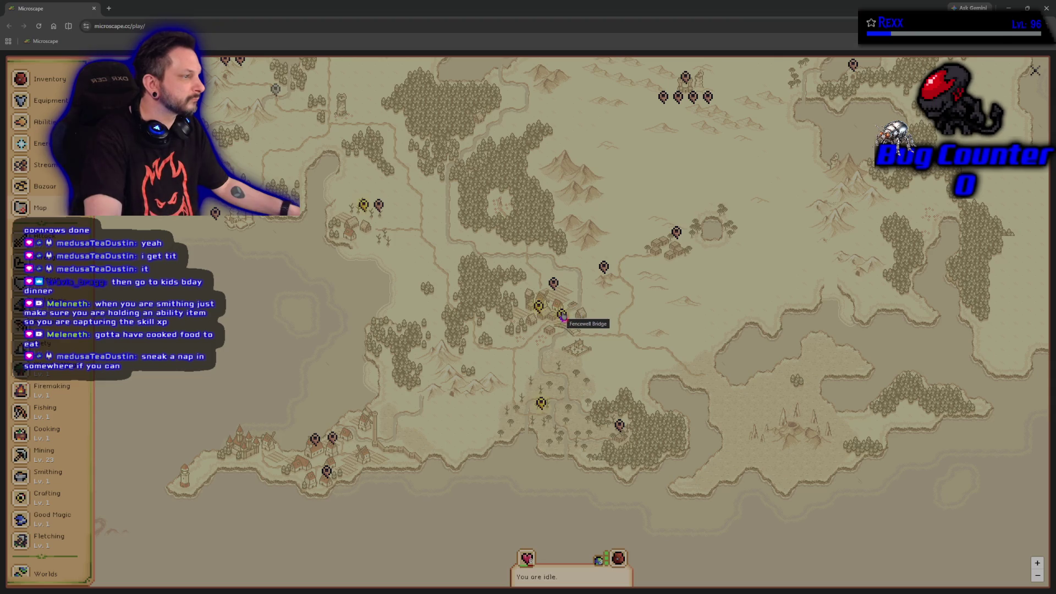
{"action": "left_click", "coordinate": [562, 316]}
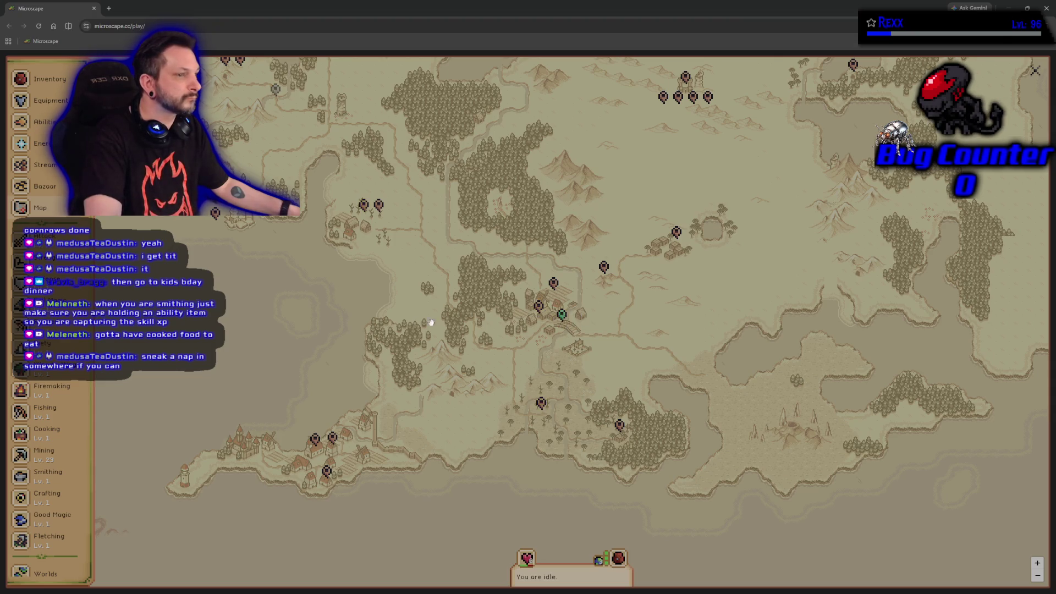
{"action": "left_click", "coordinate": [47, 437]}
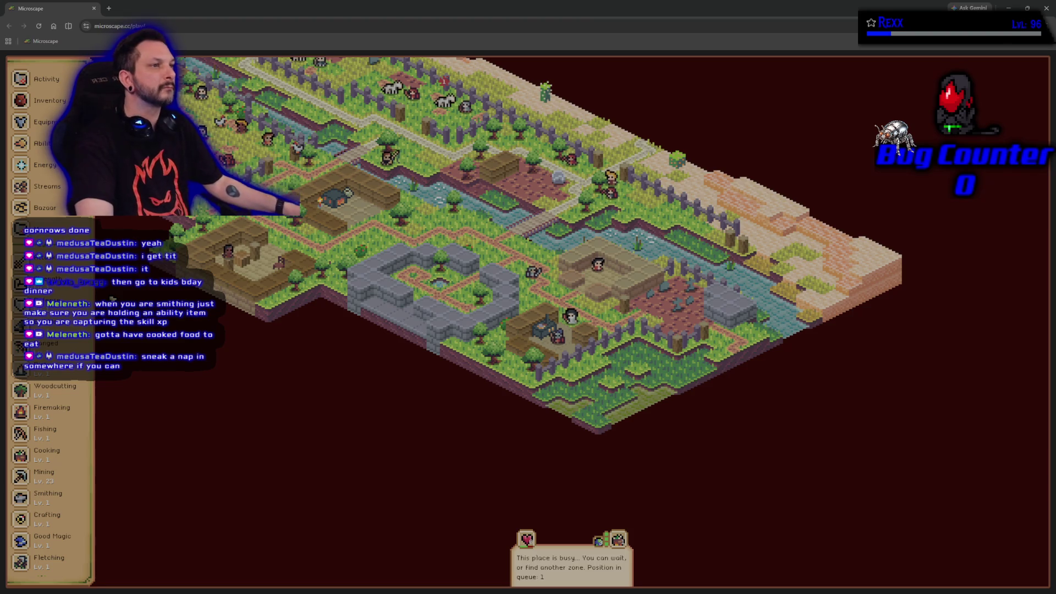
Switch from the browser game to Rider showing AuraFireBall.h.
{"action": "key", "text": "alt+Tab"}
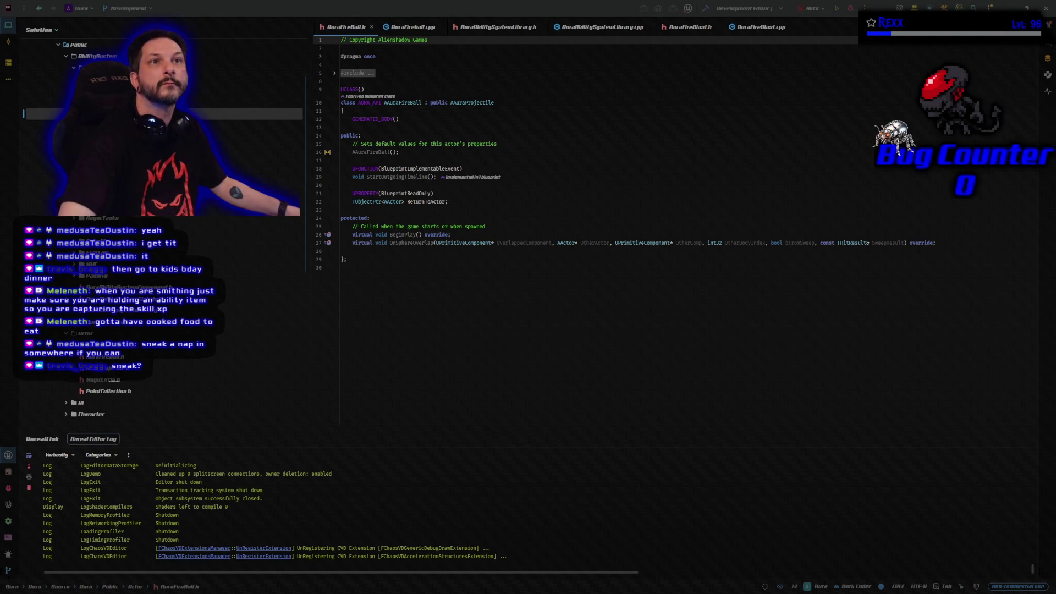
Add a BlueprintReadWrite FDamageEffectParams ExplosionDamageParams property after ReturnToActor, then open AuraAbilitySystemLibrary.h.
{"action": "left_click", "coordinate": [433, 216]}
{"action": "key", "text": "Return"}
{"action": "key", "text": "Return"}
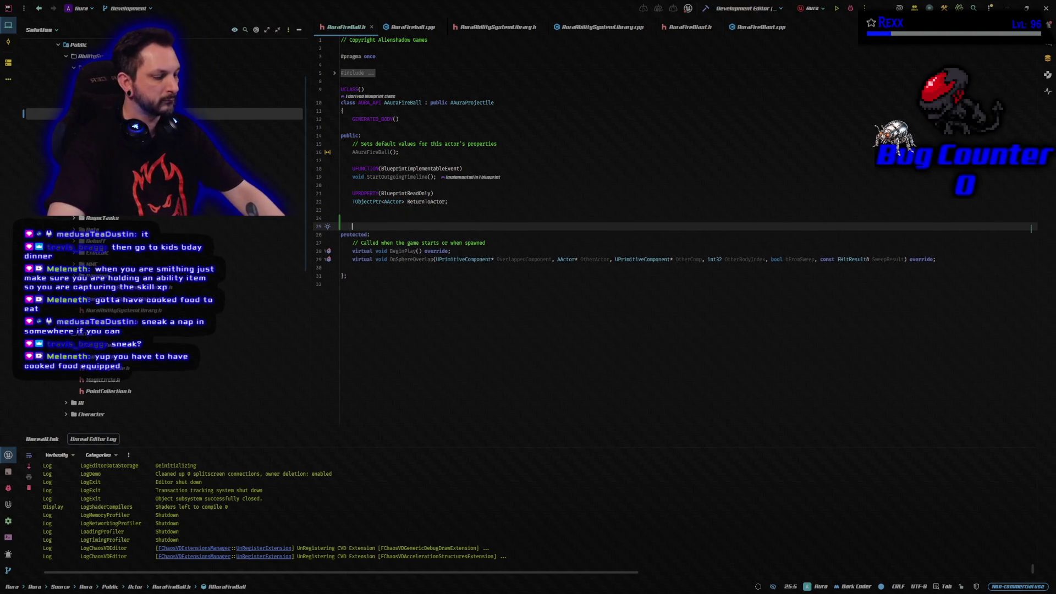
{"action": "type", "text": "UPROPERTY(BlueprintReadWrite) FDamageEffectParams ExplosionDamageParams;"}
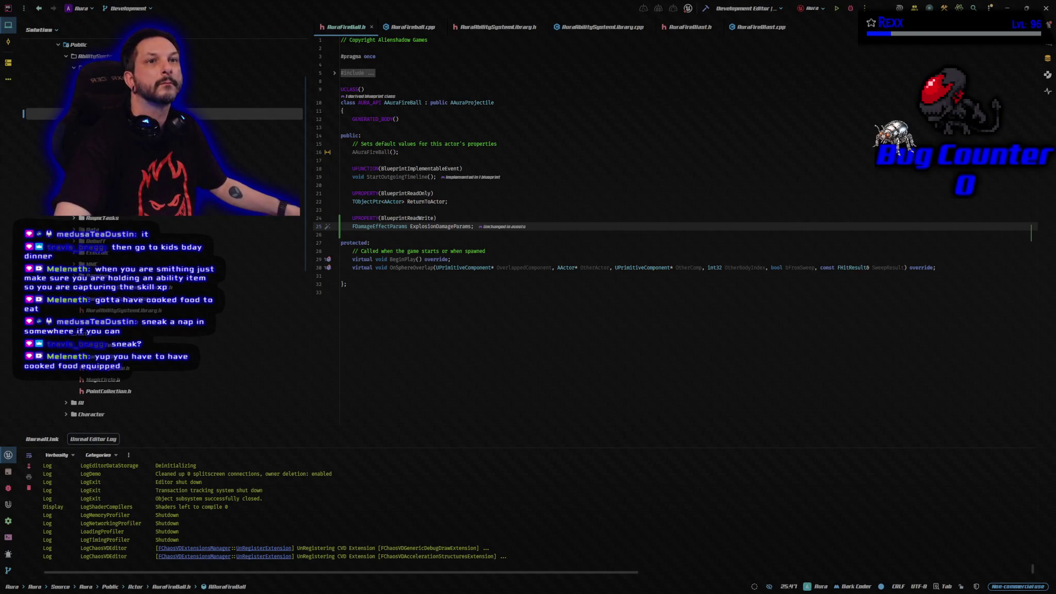
{"action": "key", "text": "alt+Tab"}
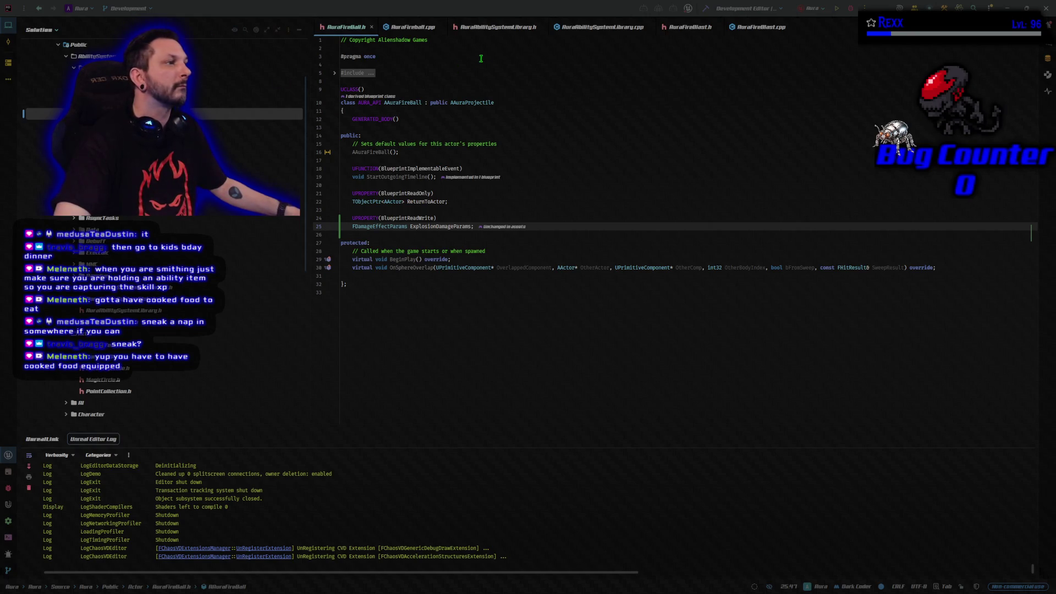
{"action": "left_click", "coordinate": [494, 26]}
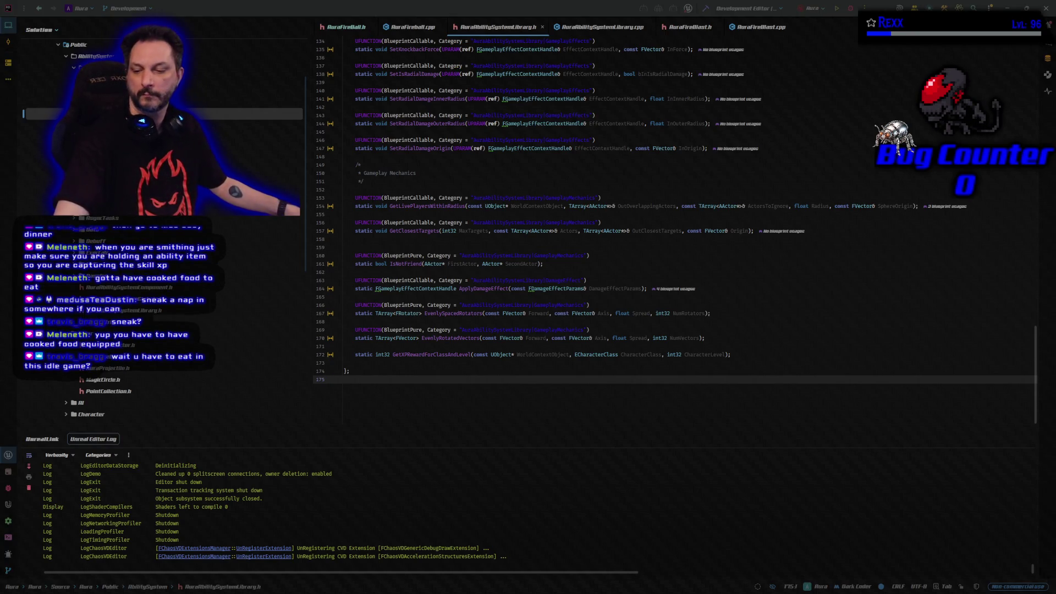
Add #include "AbilitySystemComponent.h" to the include block of AuraAbilitySystemLibrary.h.
{"action": "scroll", "coordinate": [481, 165], "scroll_direction": "up", "scroll_amount": 10}
{"action": "scroll", "coordinate": [467, 173], "scroll_direction": "up", "scroll_amount": 17}
{"action": "scroll", "coordinate": [407, 173], "scroll_direction": "up", "scroll_amount": 6}
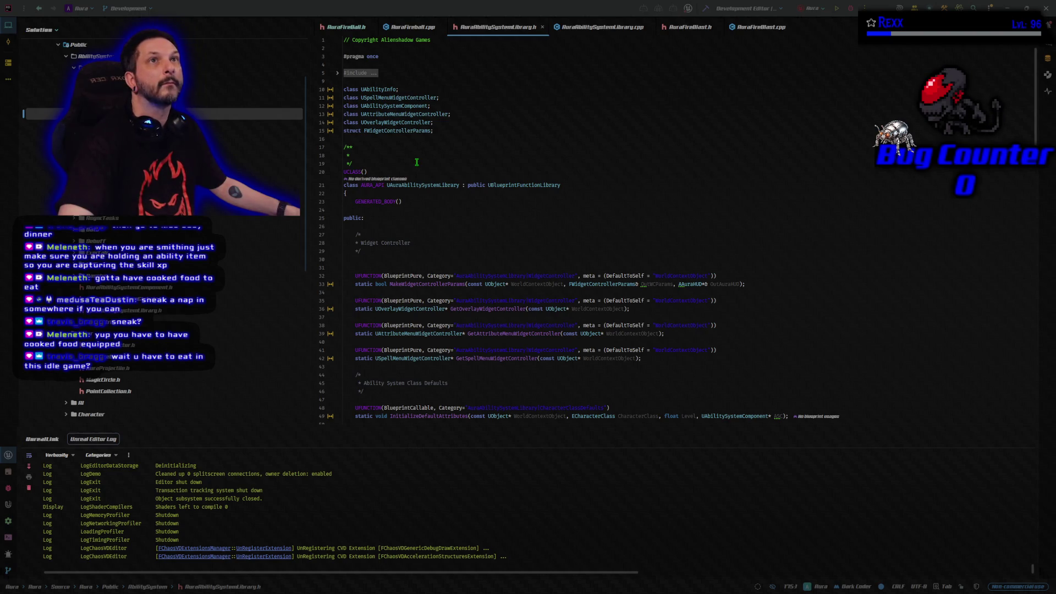
{"action": "left_click", "coordinate": [339, 72]}
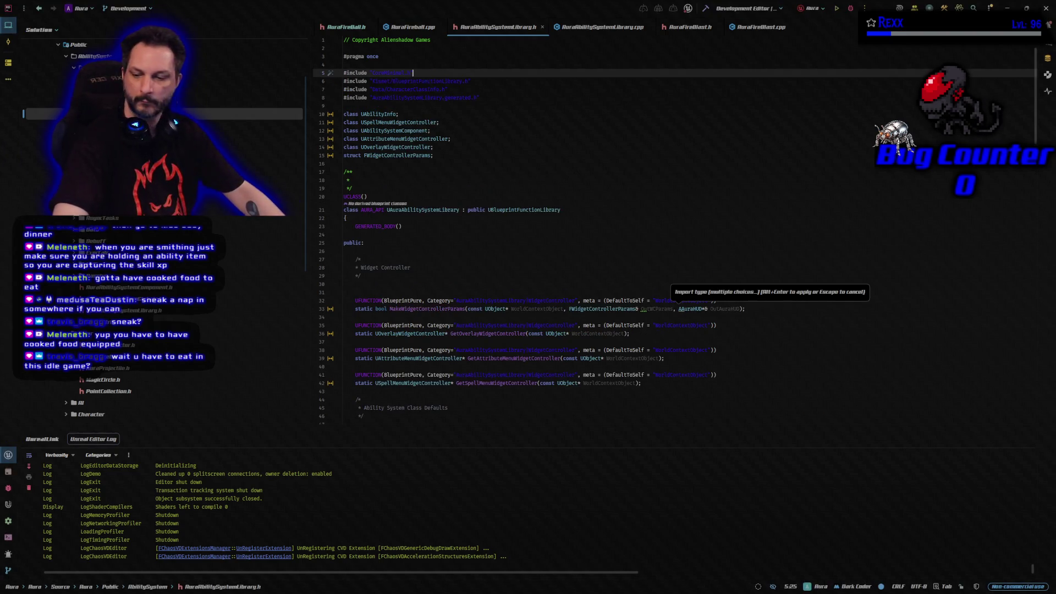
{"action": "key", "text": "Return"}
{"action": "type", "text": "#include \"AbilitySystemComponent.h\""}
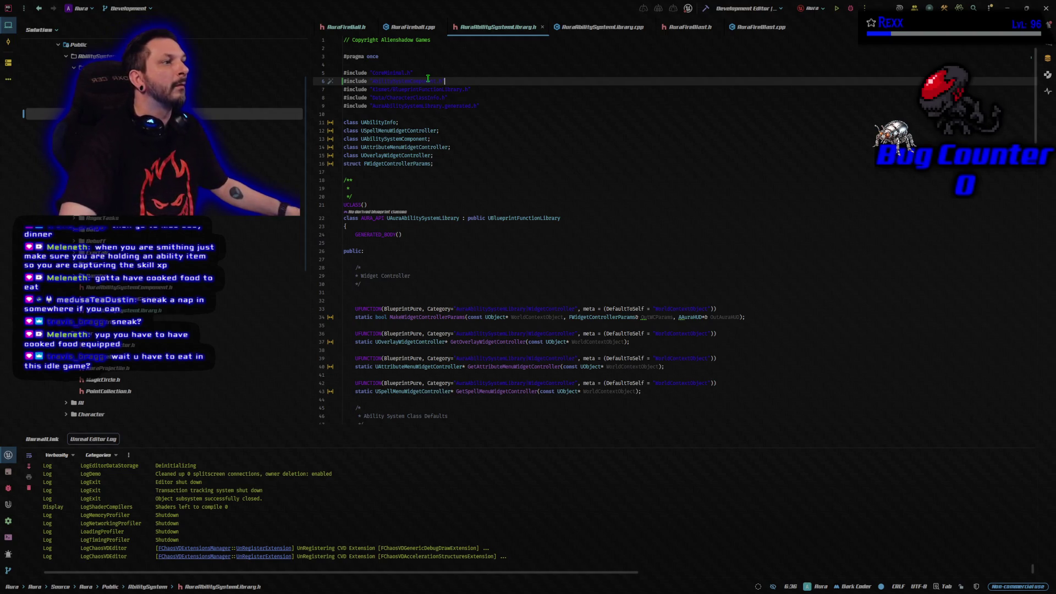
Check the new include line and bring Microscape back in the browser.
{"action": "left_click", "coordinate": [457, 116]}
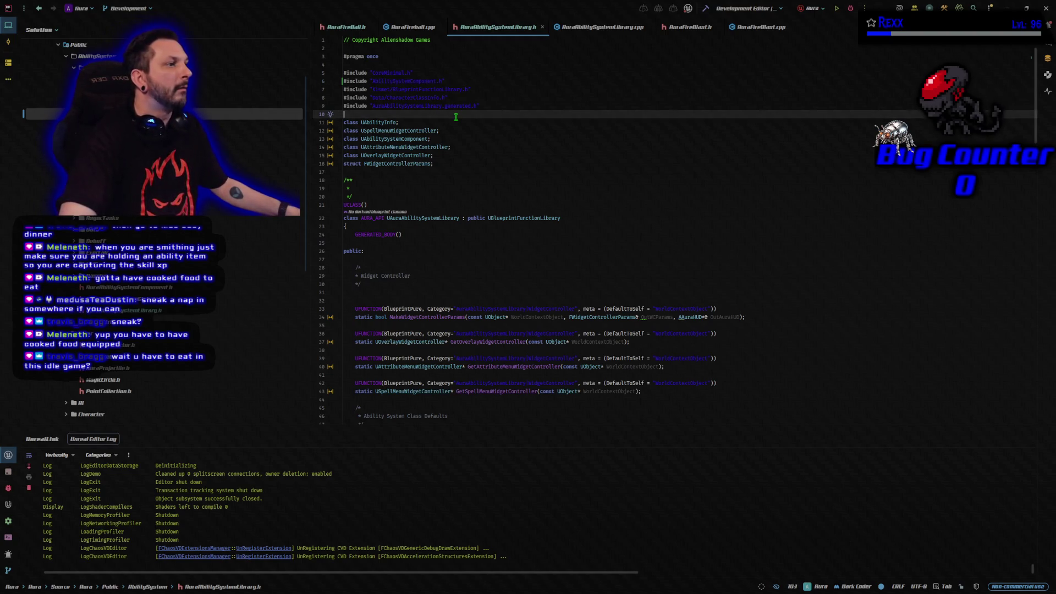
{"action": "left_click", "coordinate": [458, 82]}
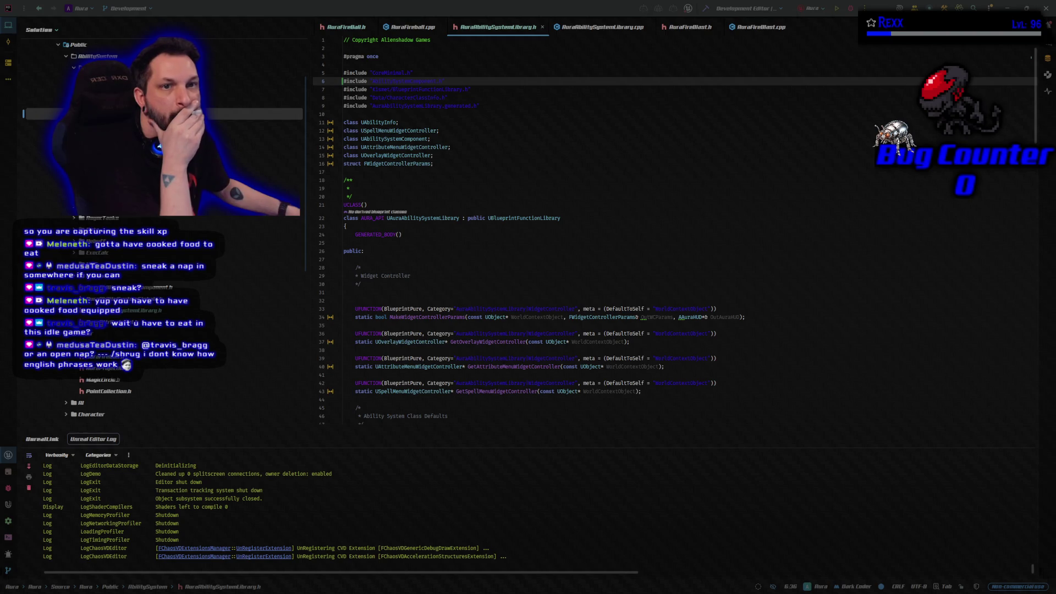
{"action": "double_click", "coordinate": [356, 60]}
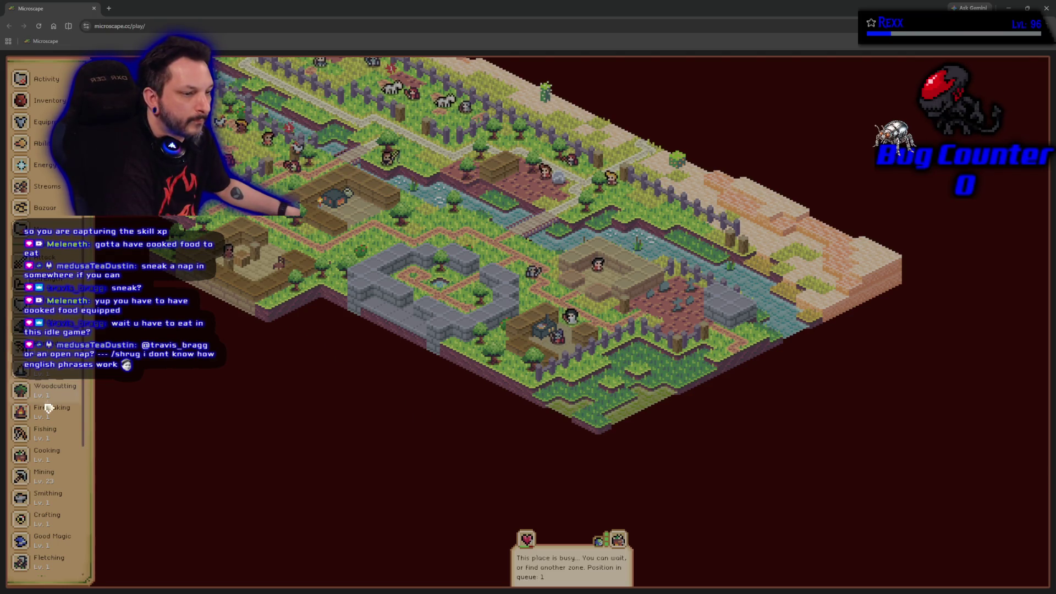
Review the Cooking recipes and a chicken recipe's requirements.
{"action": "left_click", "coordinate": [54, 454]}
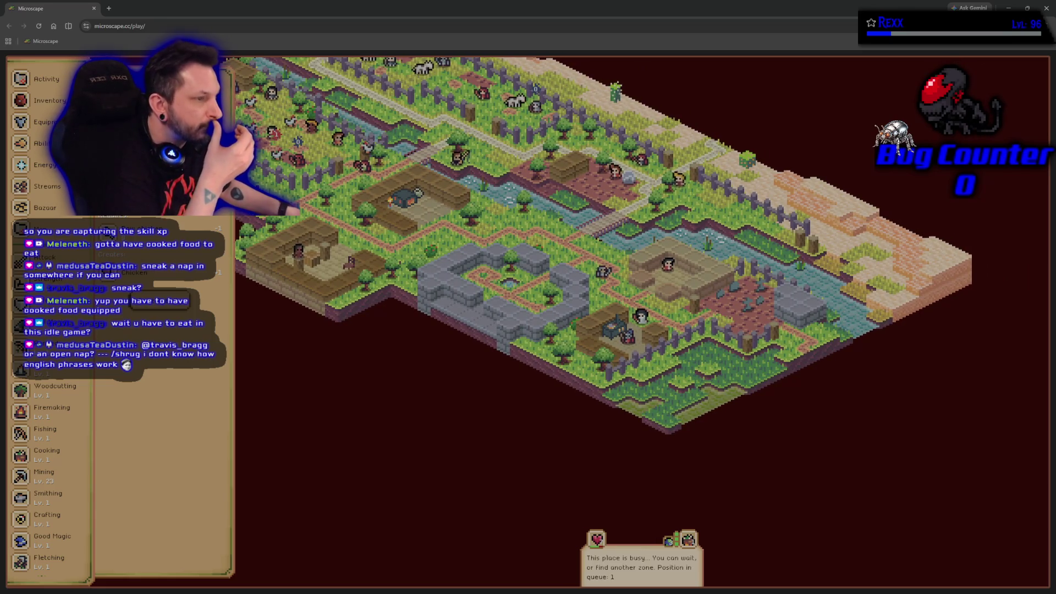
{"action": "left_click", "coordinate": [54, 454]}
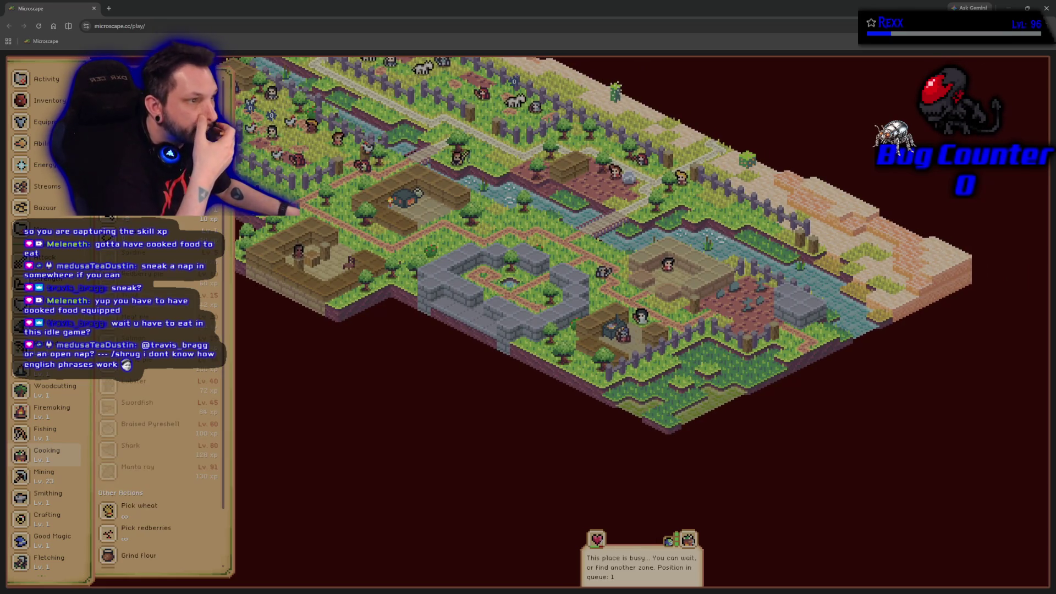
{"action": "scroll", "coordinate": [132, 326], "scroll_direction": "down", "scroll_amount": 2}
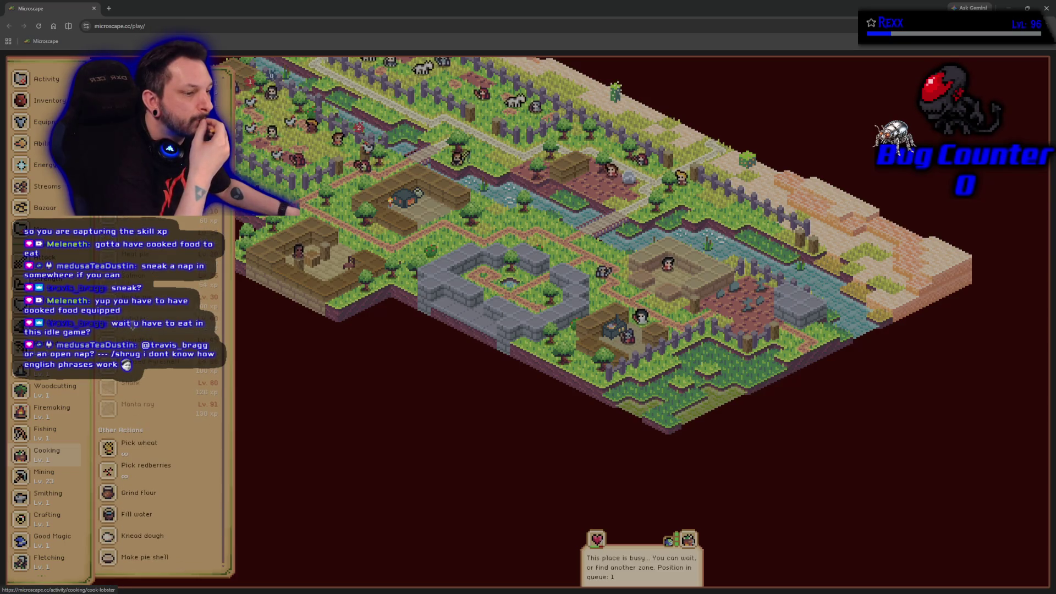
{"action": "left_click", "coordinate": [155, 217]}
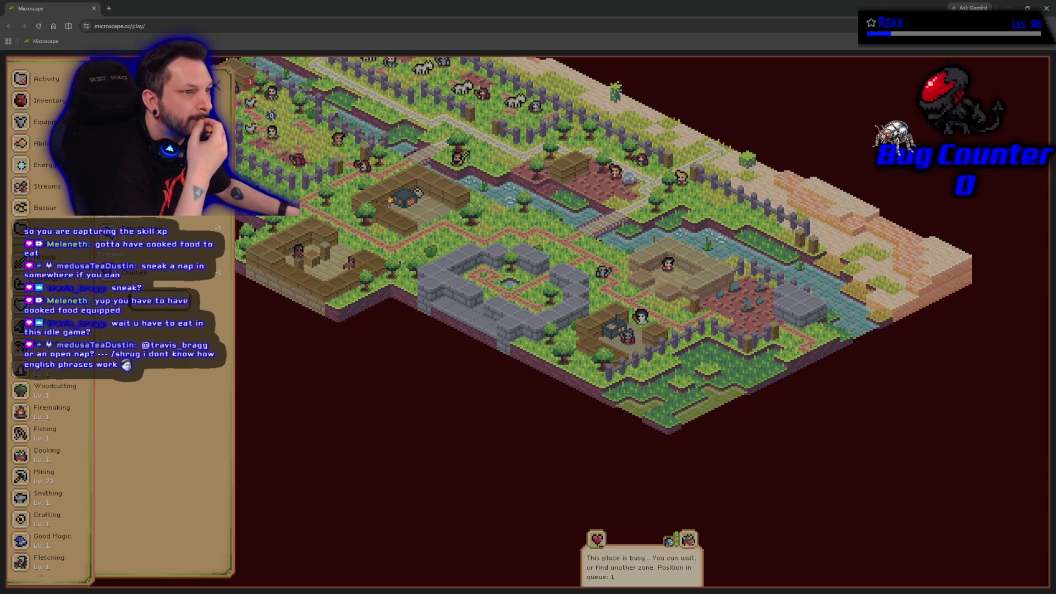
Travel to the Manor Kitchen from the world map.
{"action": "key", "text": "m"}
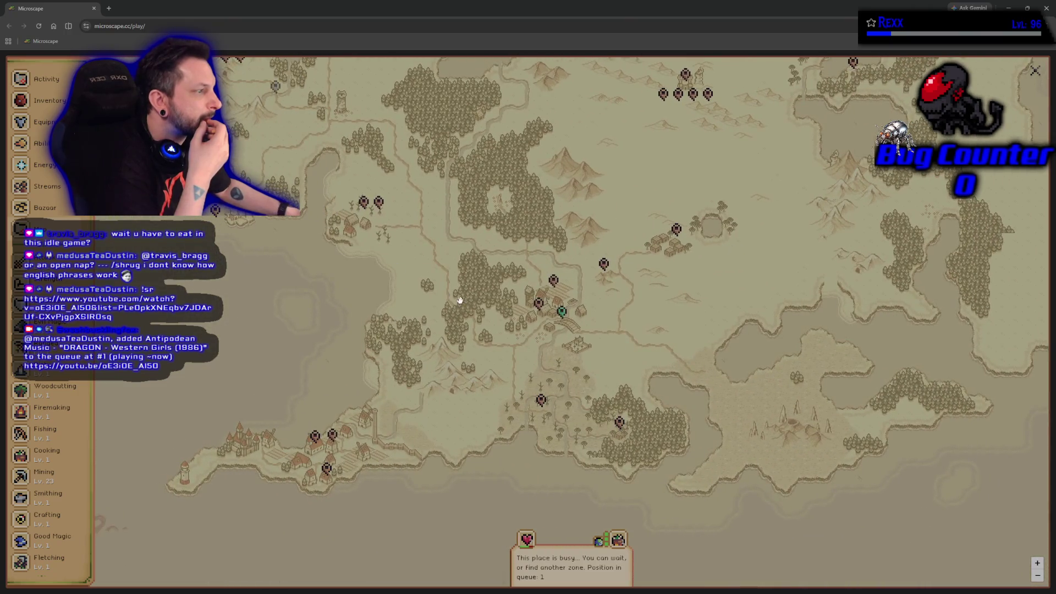
{"action": "left_click", "coordinate": [541, 305]}
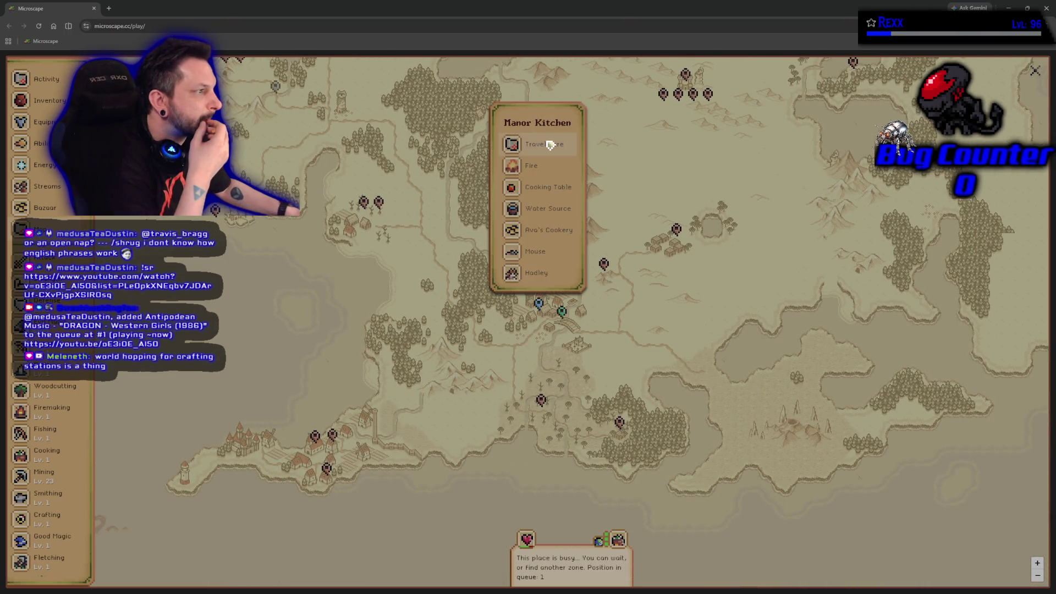
{"action": "left_click", "coordinate": [549, 146]}
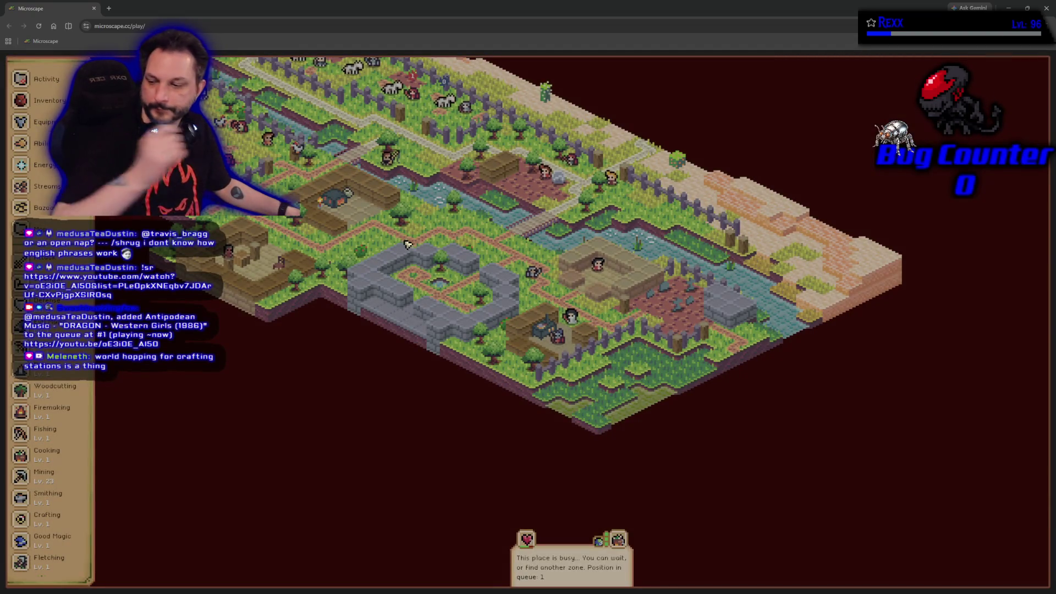